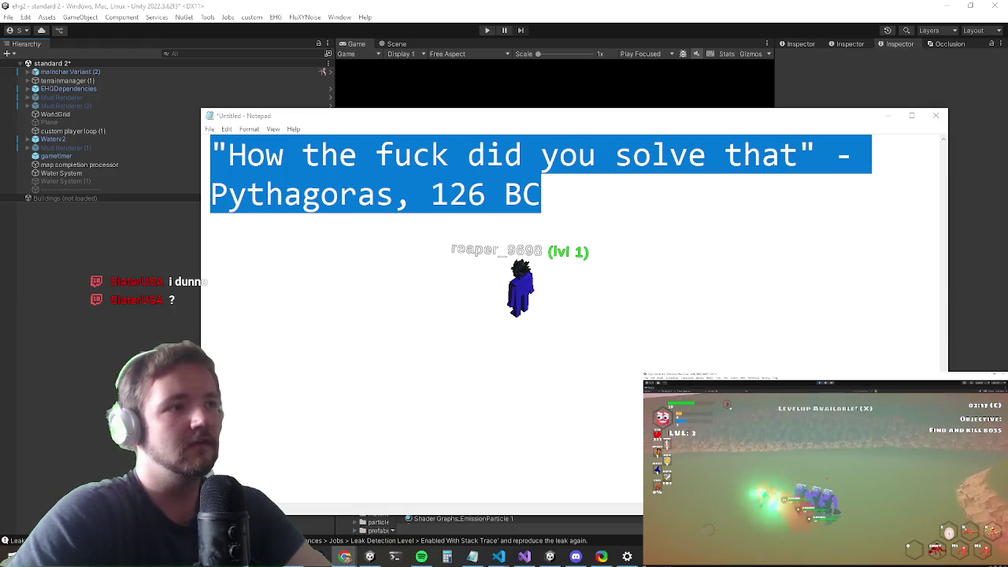
# Step: Minimize the Notepad quote note to reveal Unity's running game
pyautogui.click(887, 117)
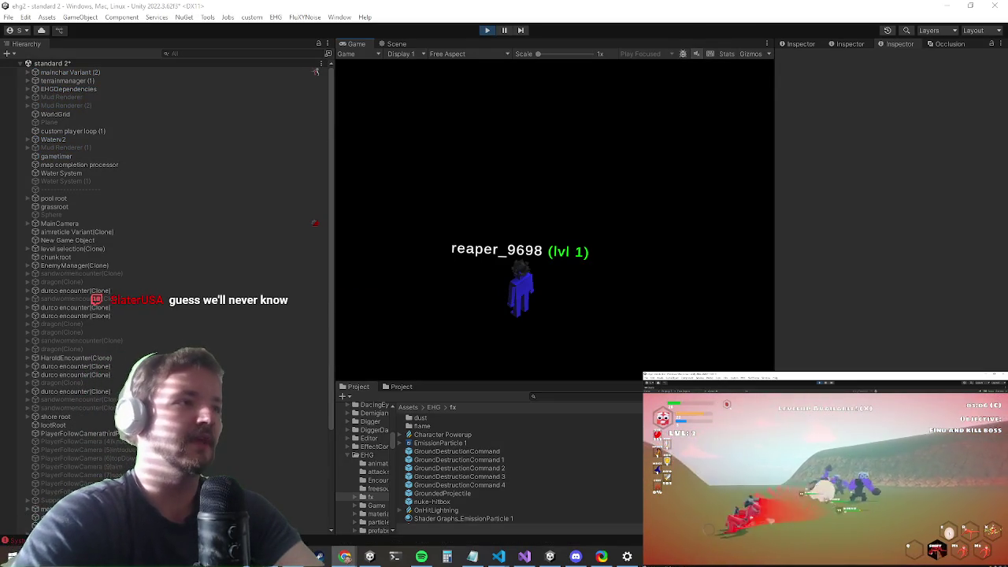
# Step: Maximize the Game view and run the character through the forest to engage Durco Tan
pyautogui.hotkey('shift', 'space')
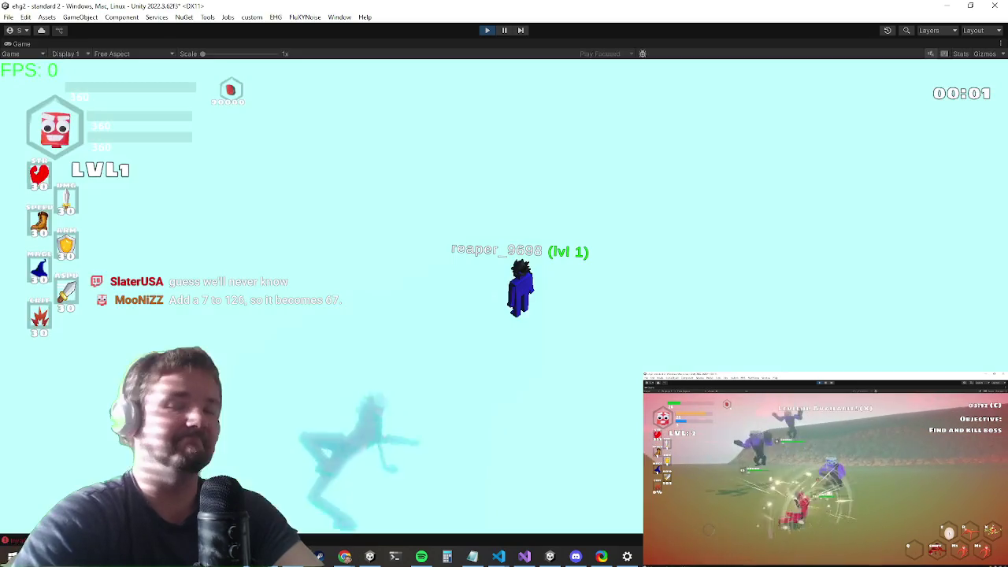
pyautogui.press('w')
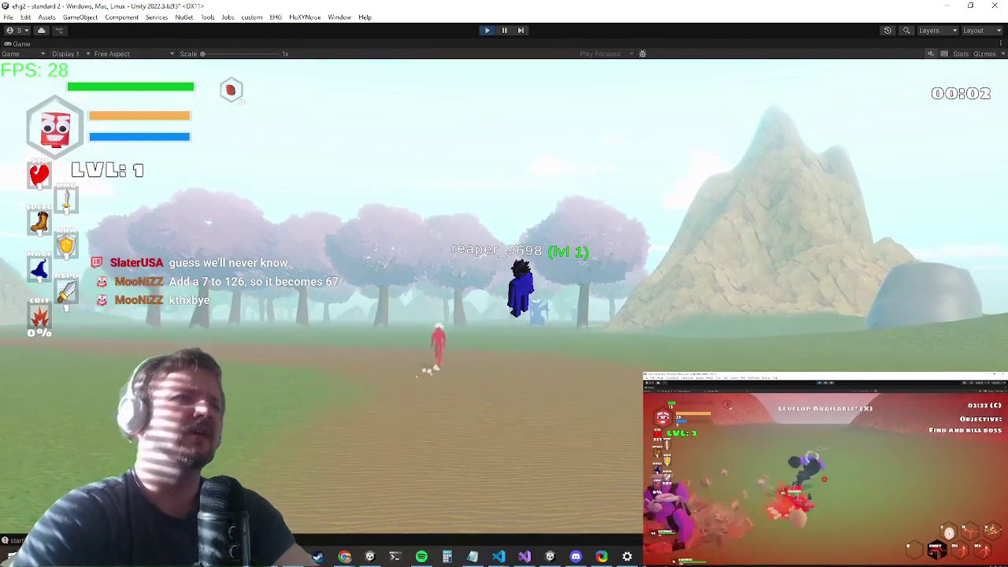
pyautogui.press('d')
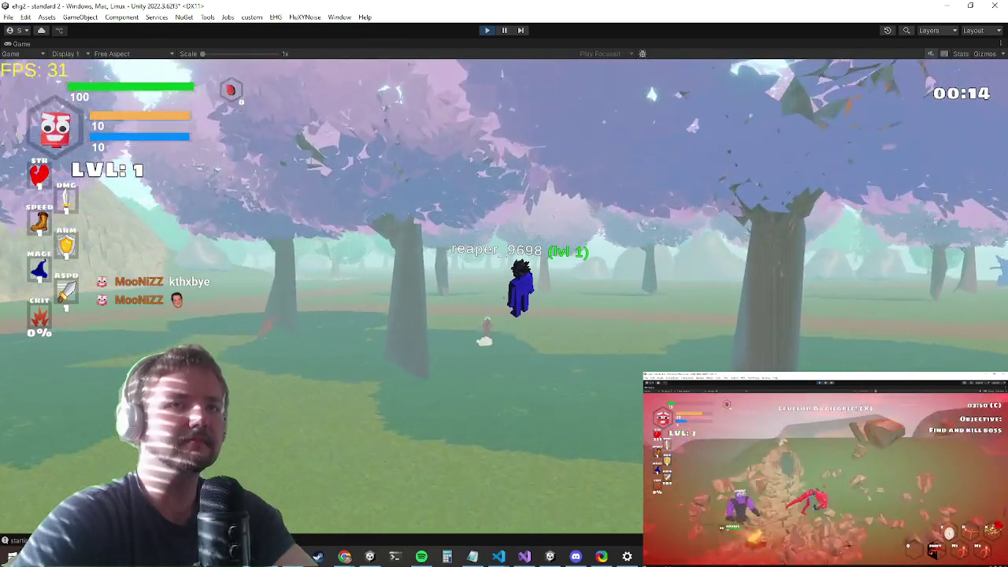
pyautogui.click(504, 283)
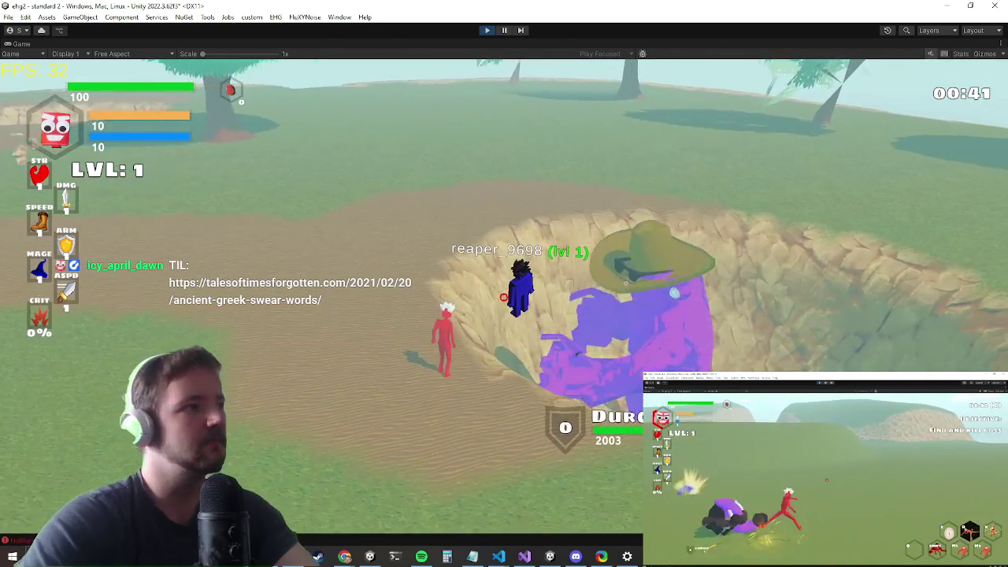
# Step: Restore the editor layout and bring up RaycastCollider.cs in Visual Studio
pyautogui.hotkey('shift', 'space')
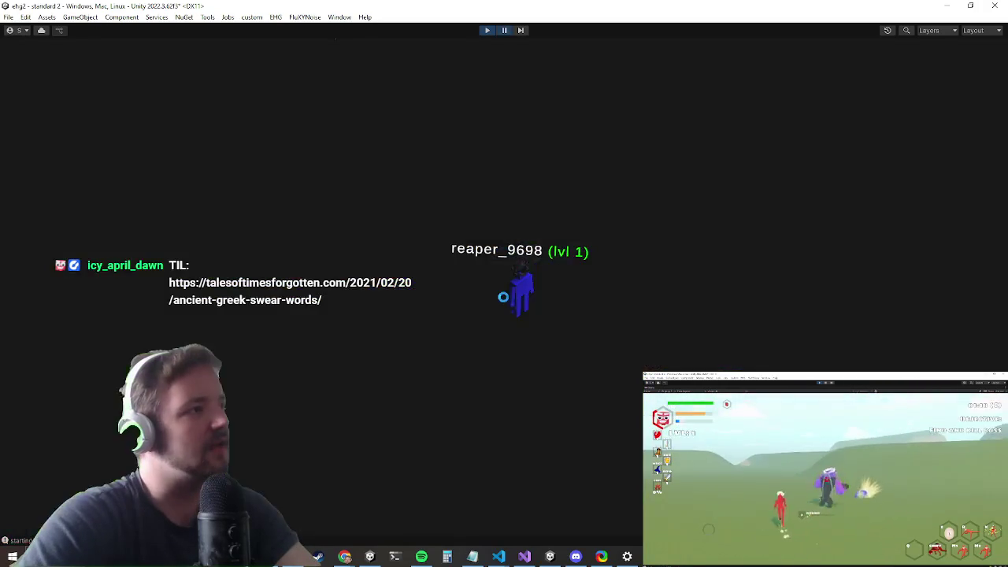
pyautogui.scroll(-5, 166, 299)
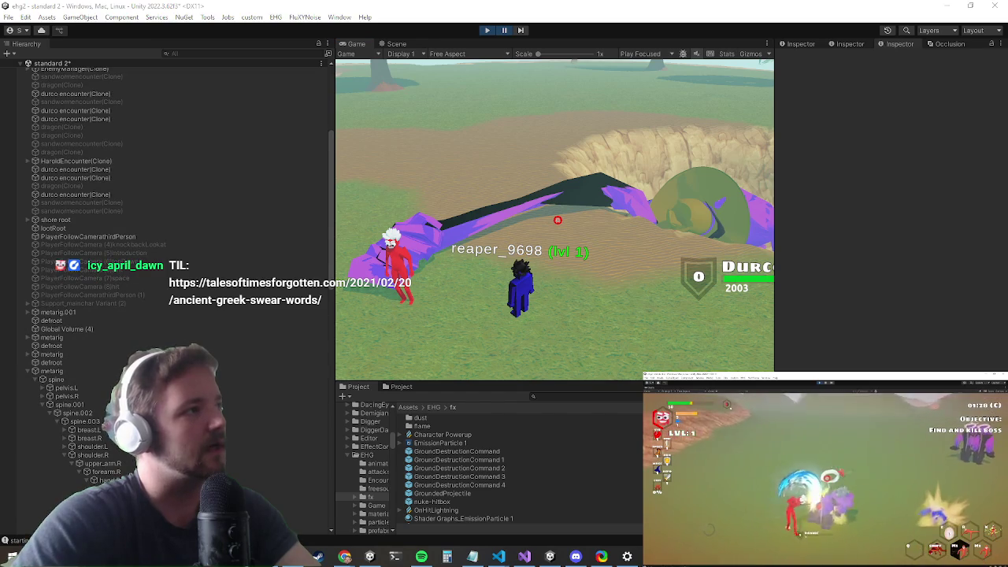
pyautogui.hotkey('alt', 'Tab')
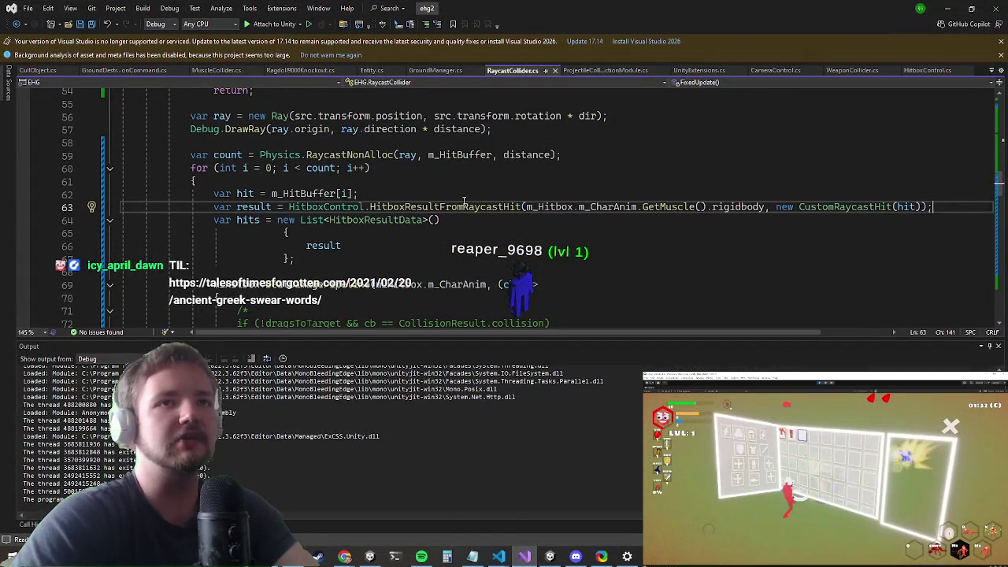
pyautogui.scroll(8, 464, 200)
pyautogui.scroll(2, 455, 205)
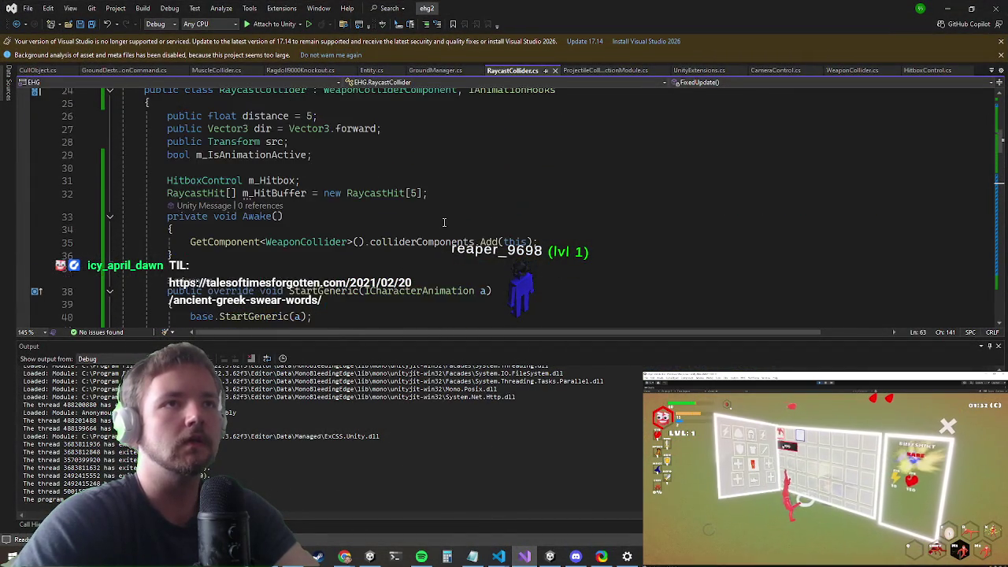
pyautogui.scroll(-9, 449, 213)
pyautogui.scroll(3, 443, 224)
pyautogui.scroll(-20, 442, 224)
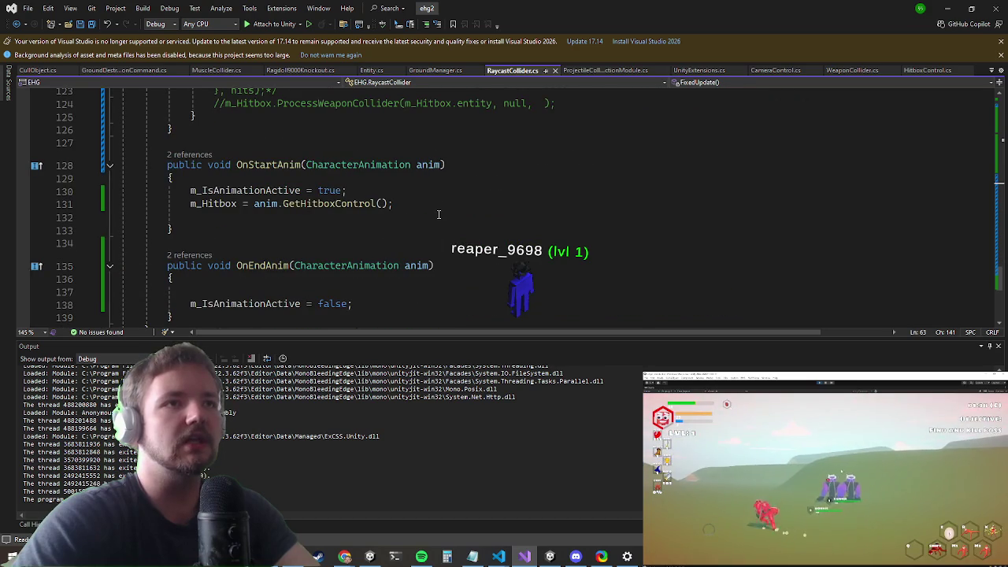
# Step: Copy the m_Hitbox assignment from OnStartAnim to below base.StartGeneric(a)
pyautogui.moveTo(437, 209)
pyautogui.mouseDown()
pyautogui.moveTo(214, 191)
pyautogui.moveTo(164, 203)
pyautogui.mouseUp()
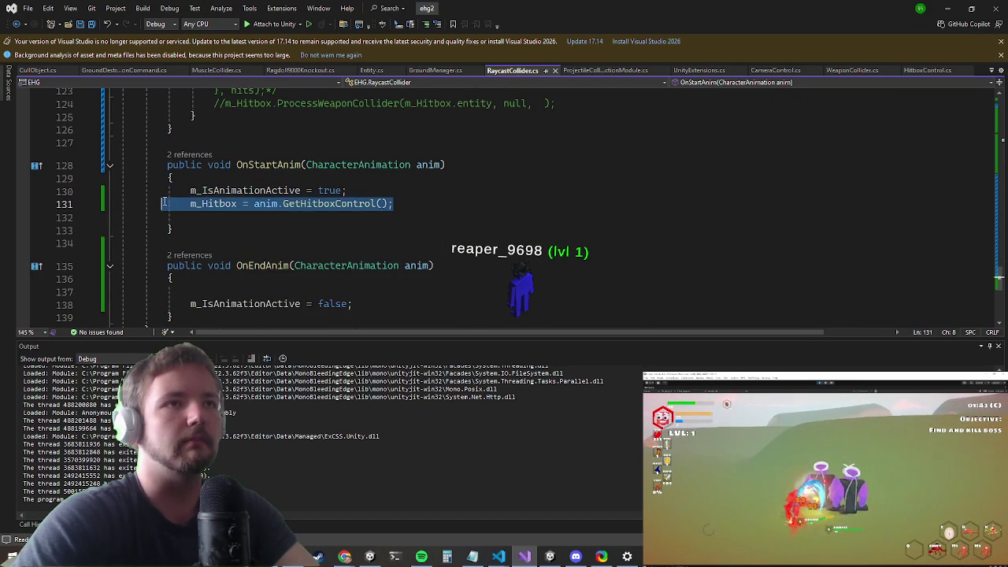
pyautogui.scroll(20, 284, 220)
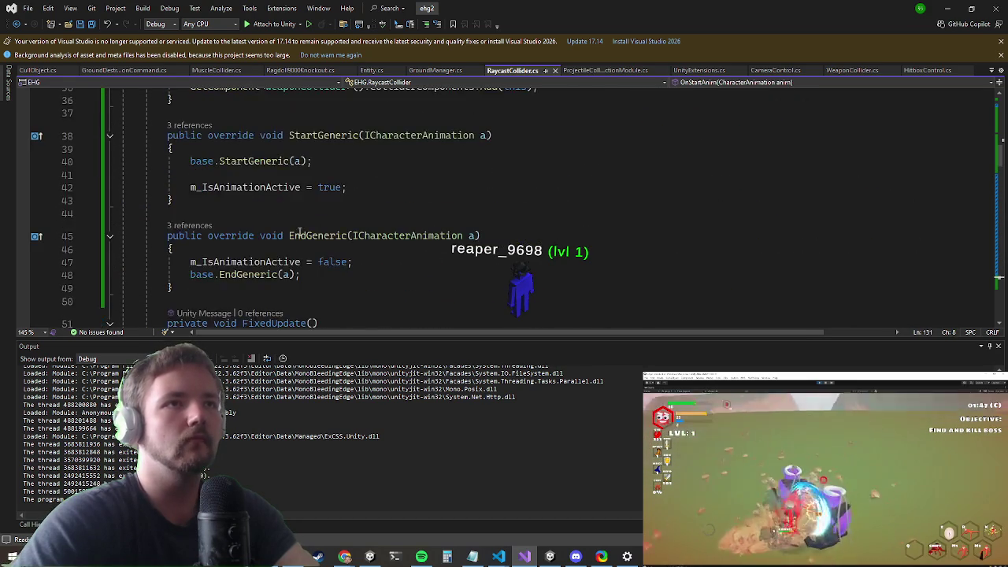
pyautogui.click(205, 291)
pyautogui.write('m_Hitbox = anim.GetHitboxControl();')
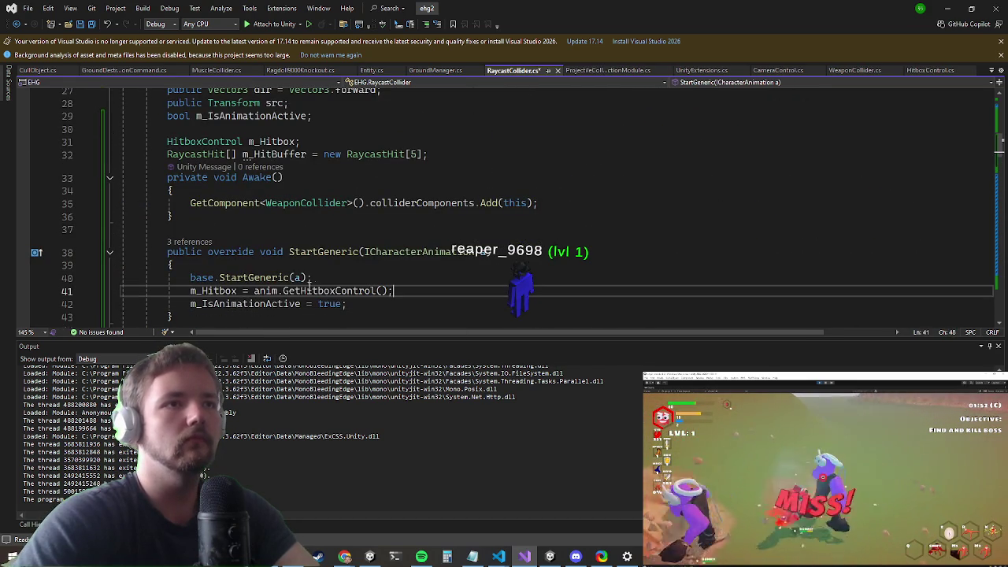
# Step: Change anim to a so it reads a.GetHitboxControl(), then minimize Visual Studio
pyautogui.click(254, 290)
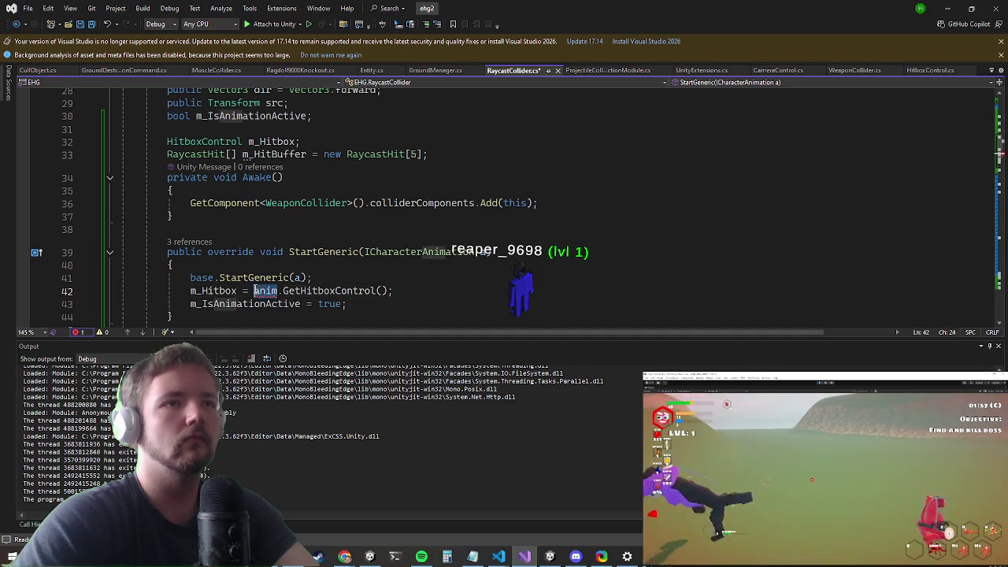
pyautogui.scroll(-2, 322, 197)
pyautogui.write('a')
pyautogui.click(341, 163)
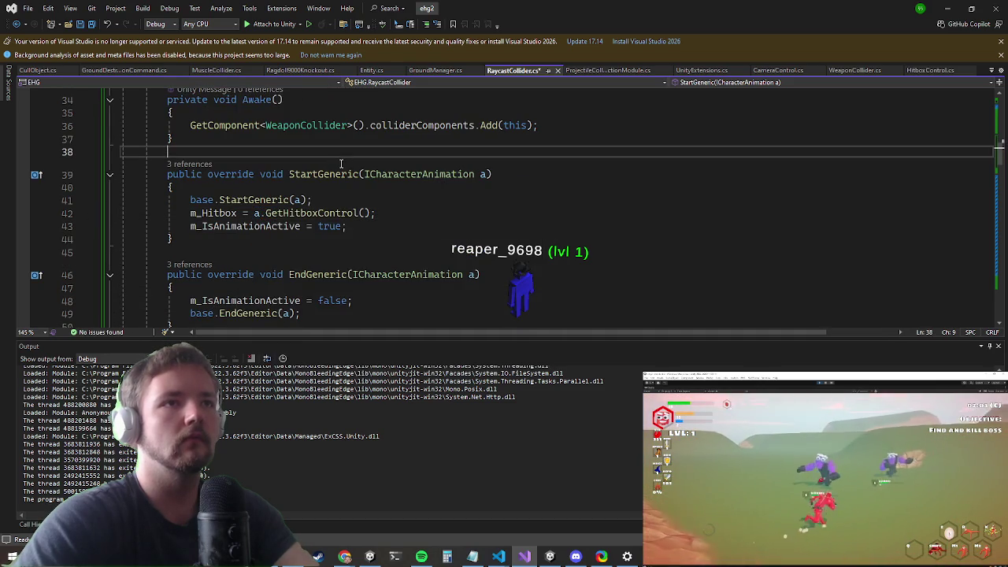
pyautogui.click(949, 8)
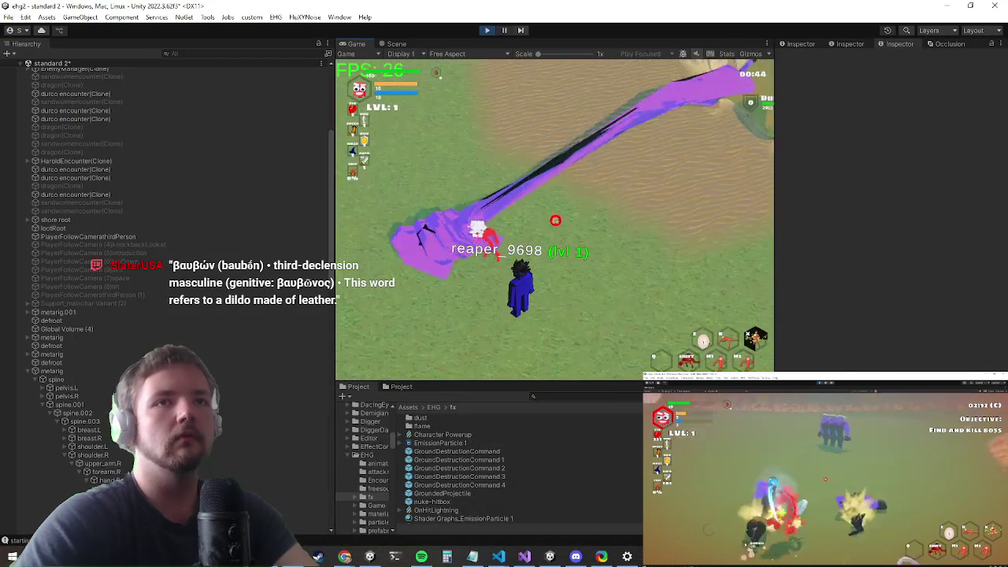
# Step: Fight Durco Tan Cap and a Dragon in the maximized Game view, then restore the layout
pyautogui.hotkey('shift', 'space')
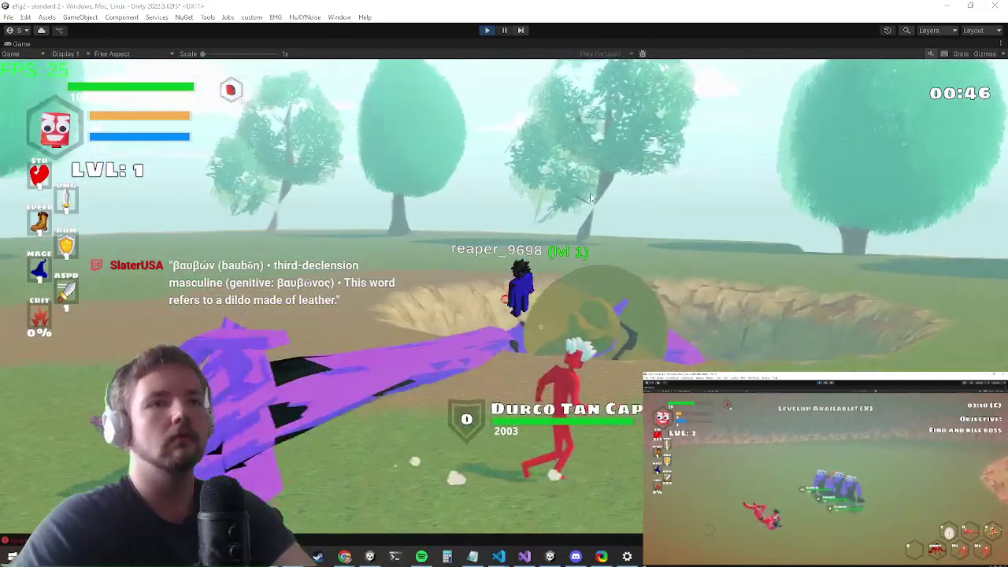
pyautogui.hotkey('alt', 'Tab')
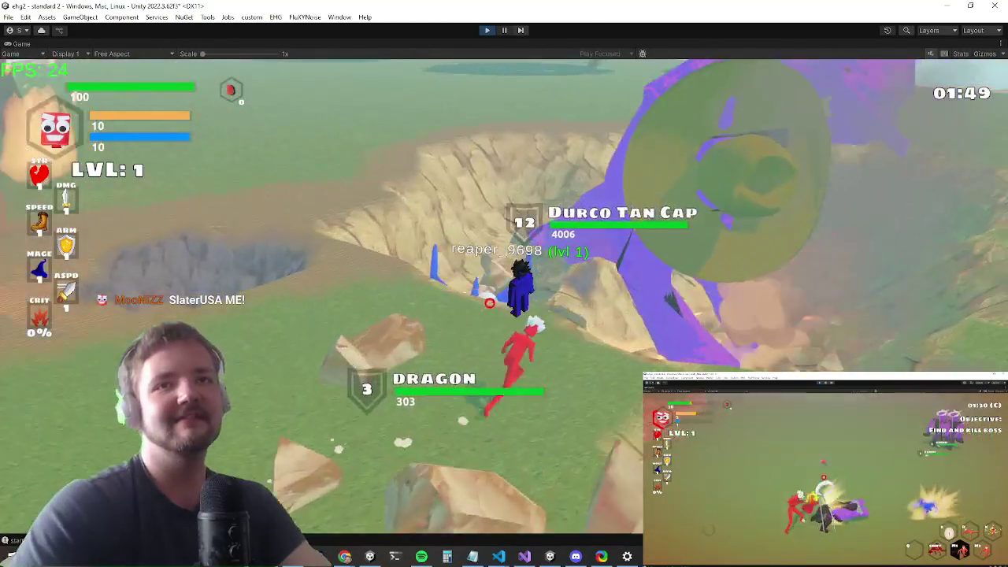
pyautogui.hotkey('shift', 'space')
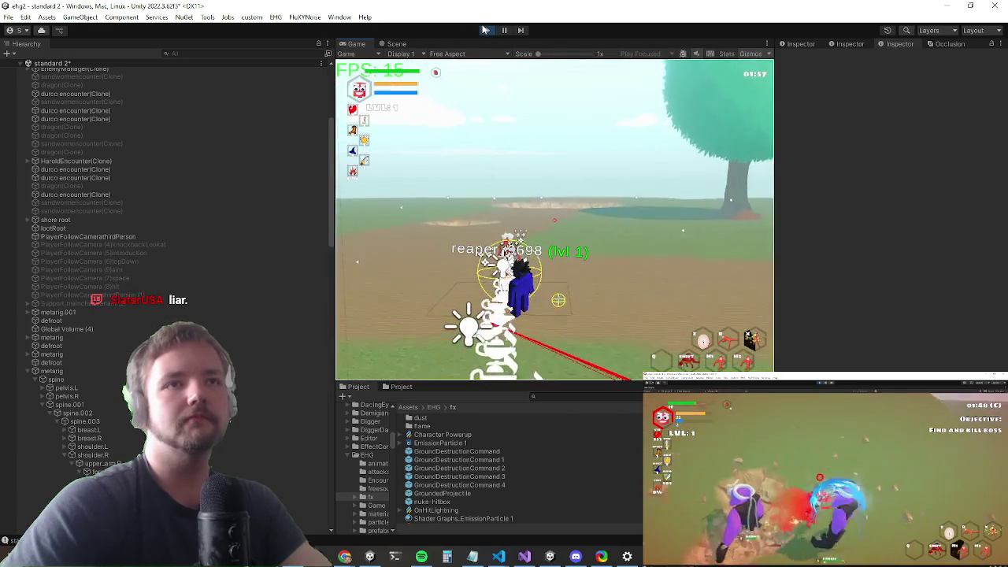
# Step: Keep fighting enemies in the grassy field in the maximized Game view
pyautogui.hotkey('shift', 'space')
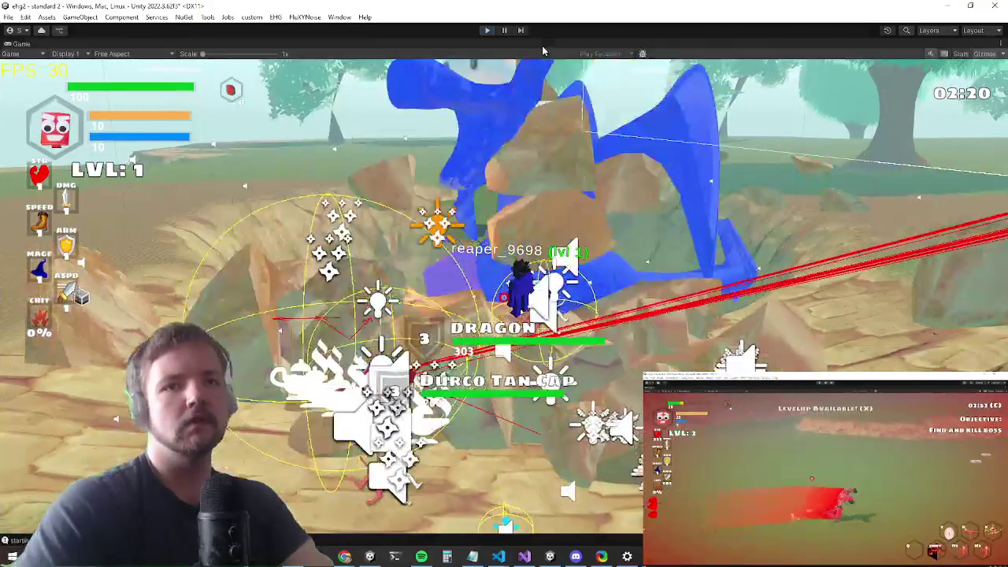
pyautogui.hotkey('alt', 'Tab')
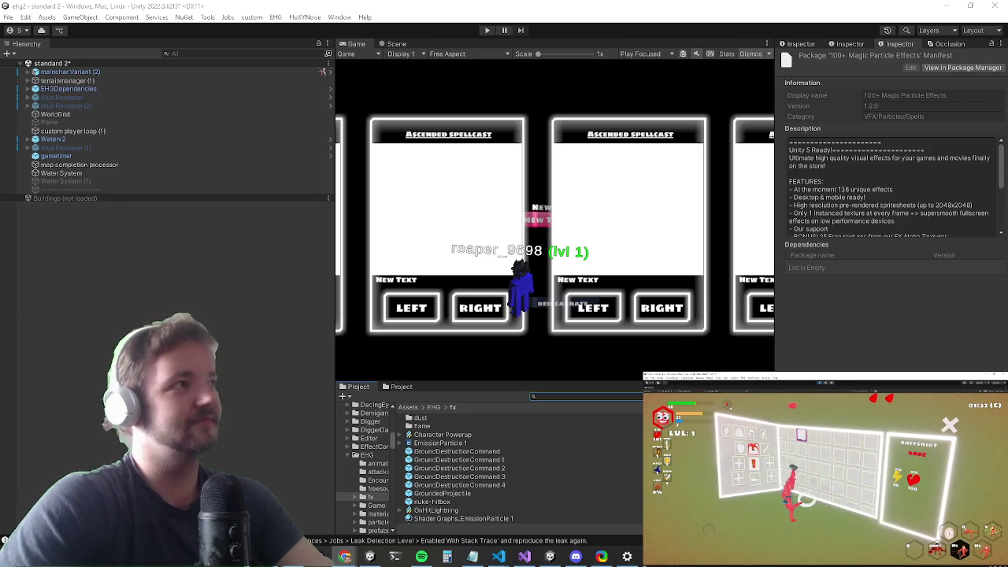
# Step: Read through the Ancient Greek Swear Words article in maximized Chrome, then minimize it
pyautogui.hotkey('alt', 'Tab')
pyautogui.press('super+Up')
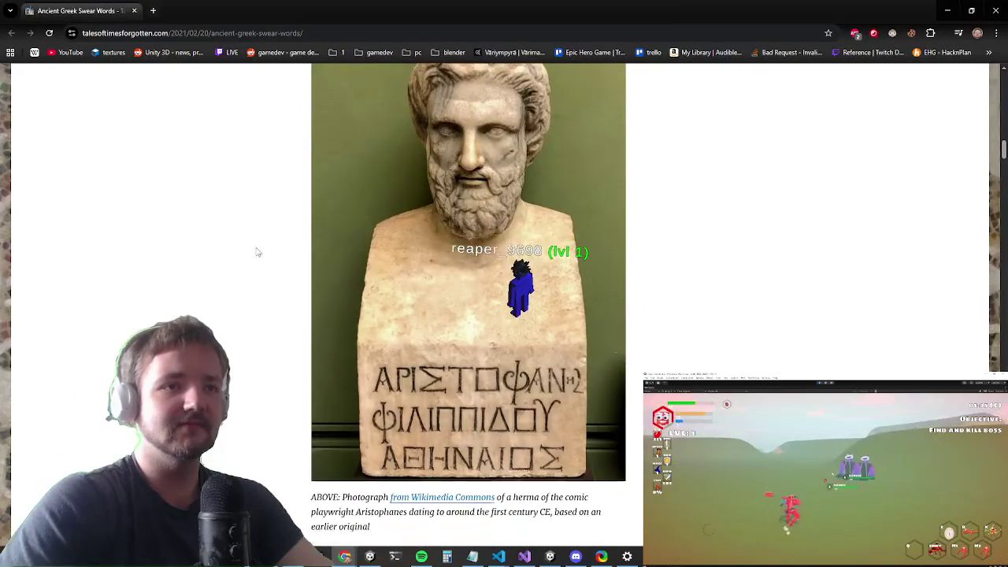
pyautogui.scroll(-5, 257, 252)
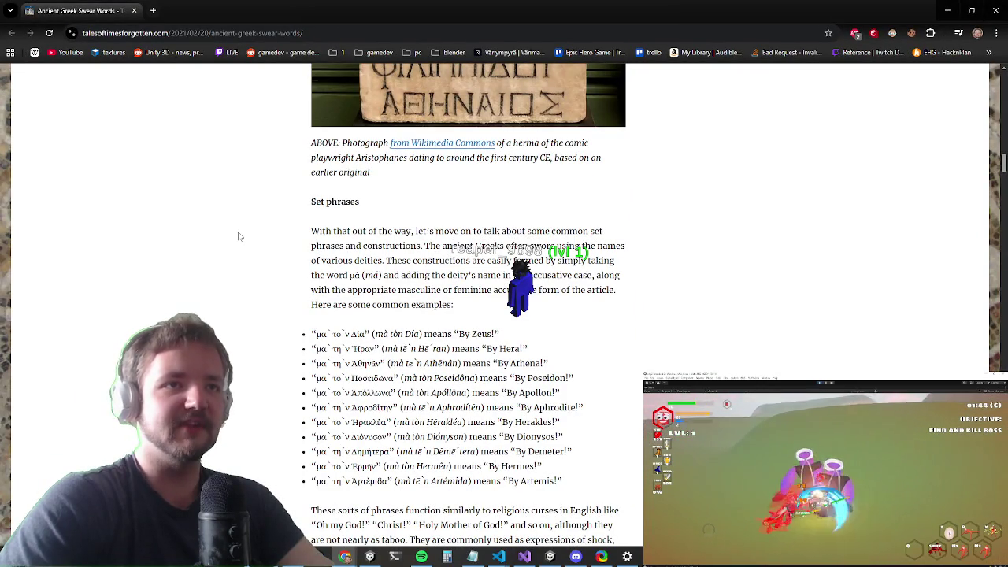
pyautogui.scroll(-3, 240, 237)
pyautogui.scroll(3, 240, 237)
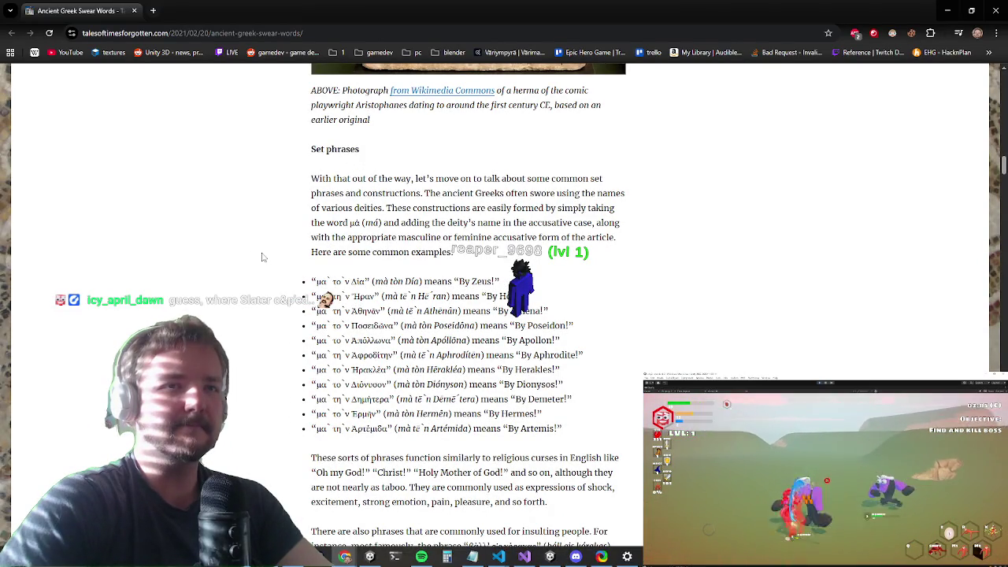
pyautogui.scroll(-1, 268, 262)
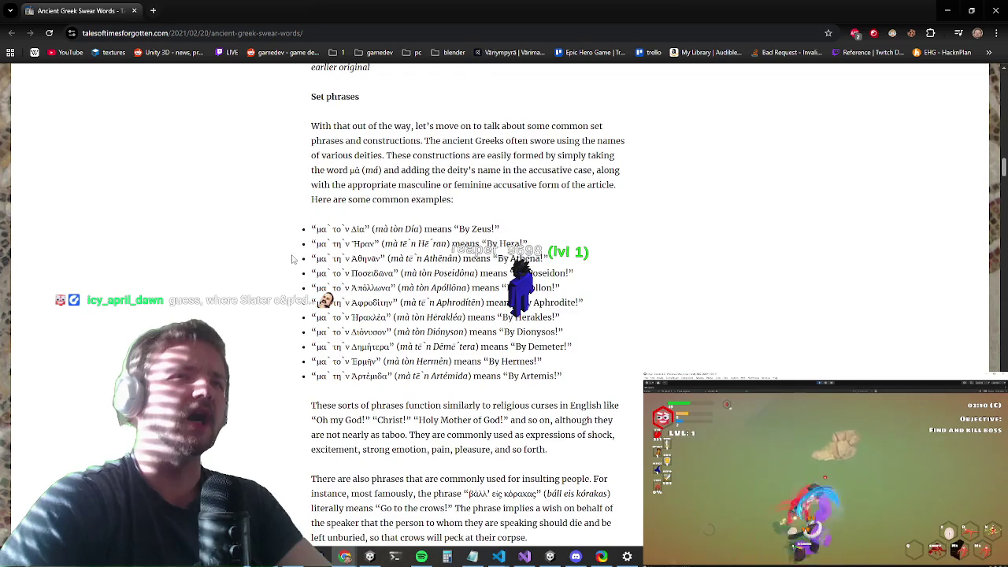
pyautogui.scroll(-1, 284, 256)
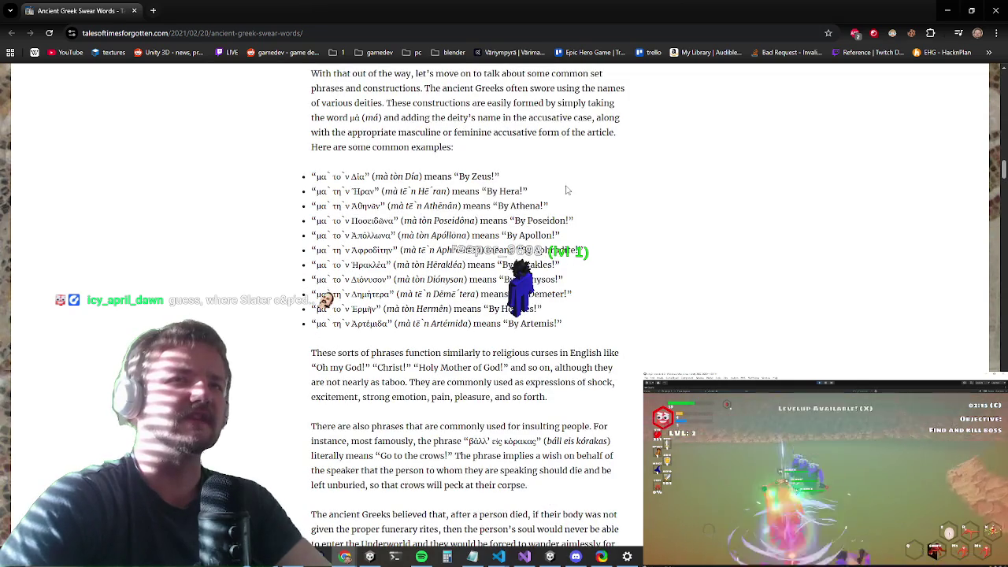
pyautogui.scroll(-1, 280, 244)
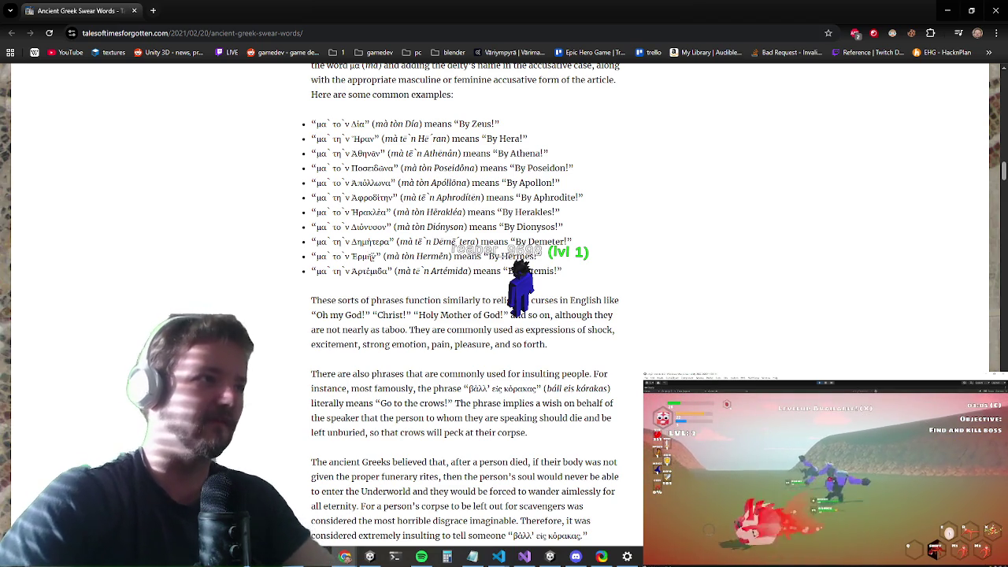
pyautogui.scroll(-5, 385, 378)
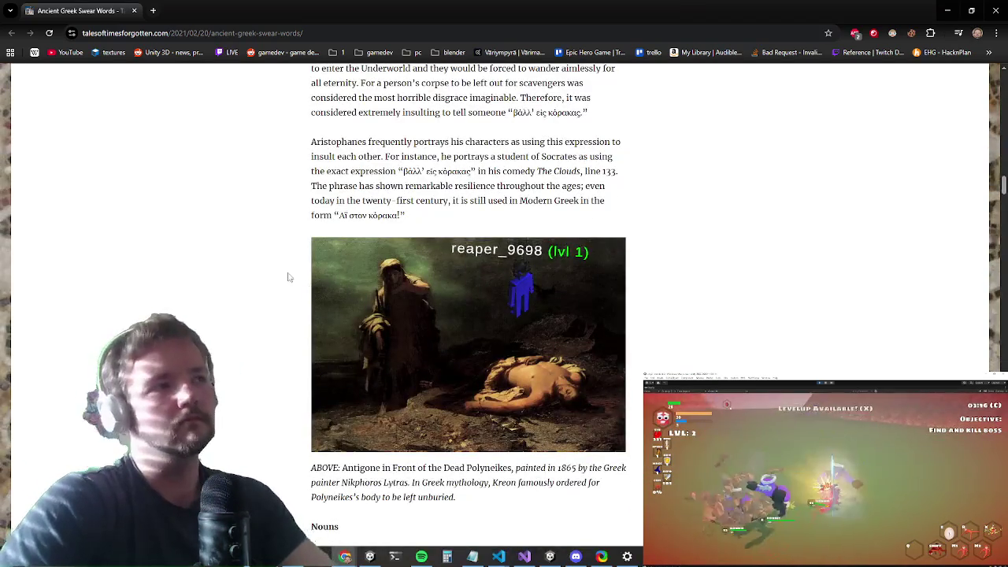
pyautogui.scroll(-2, 304, 285)
pyautogui.scroll(-7, 301, 285)
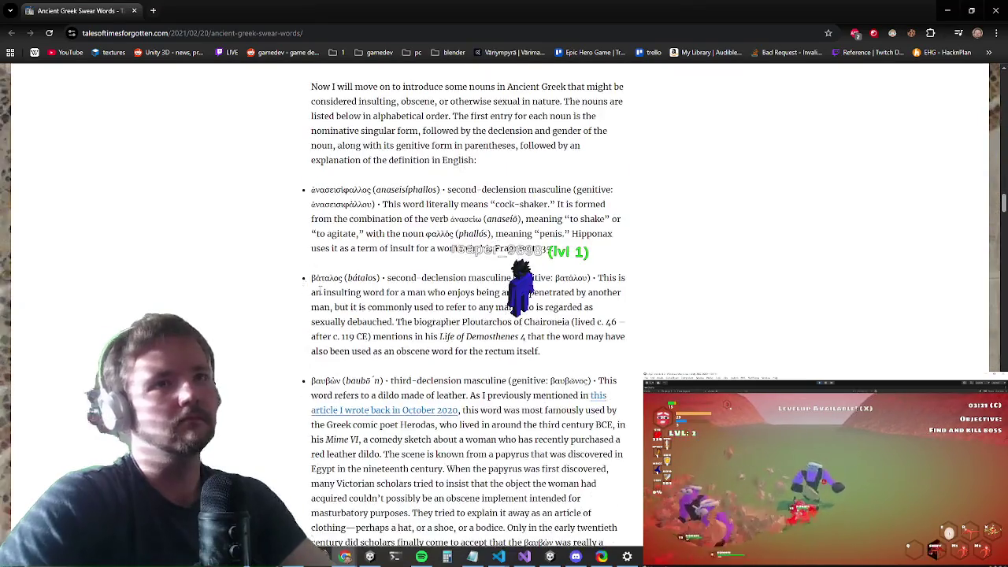
pyautogui.scroll(-5, 342, 266)
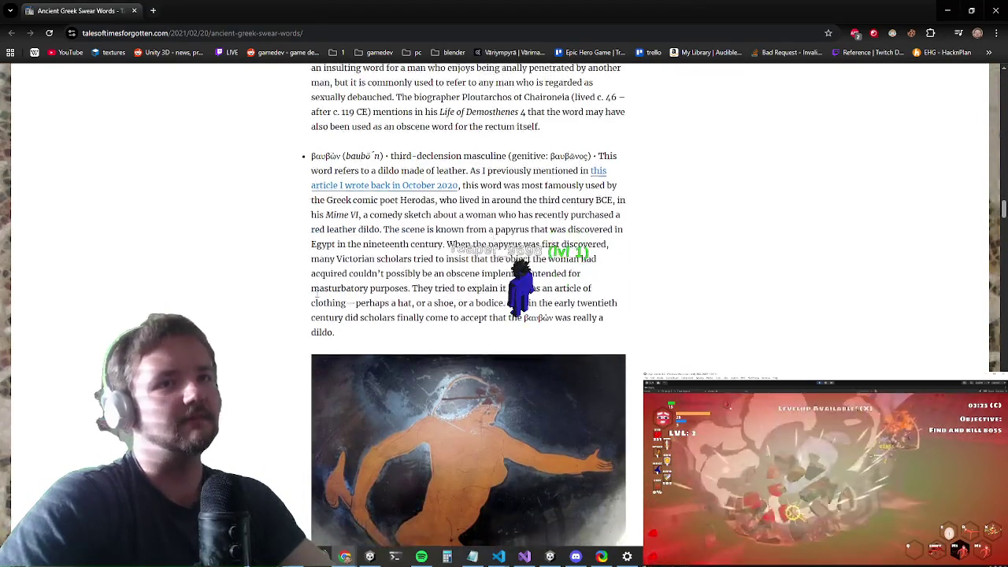
pyautogui.scroll(-2, 337, 265)
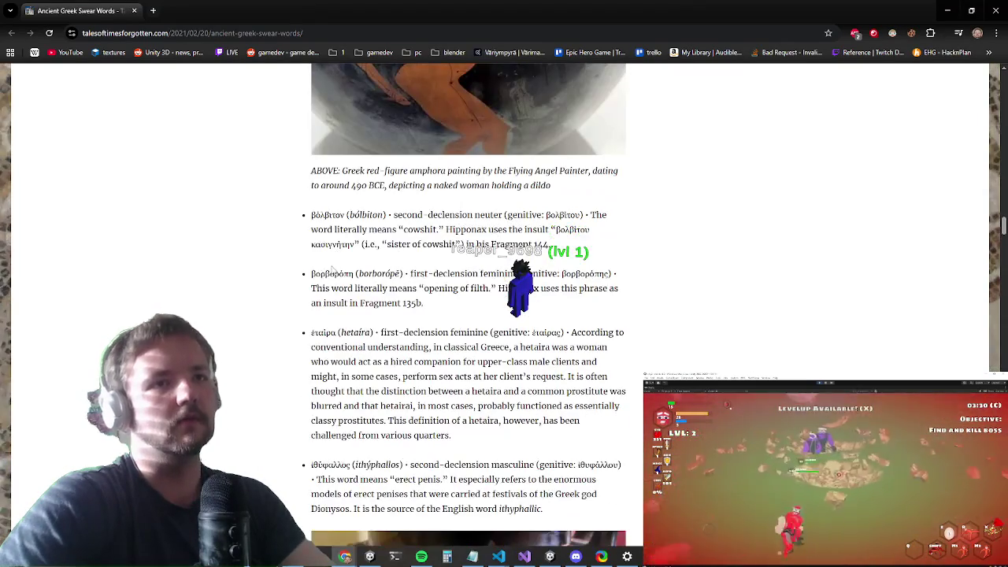
pyautogui.scroll(-3, 323, 270)
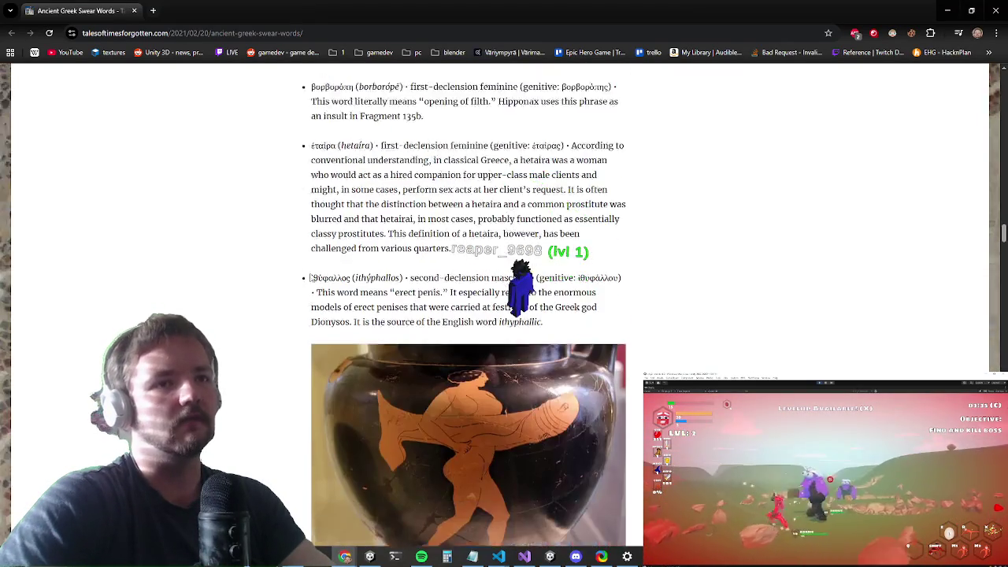
pyautogui.scroll(4, 254, 270)
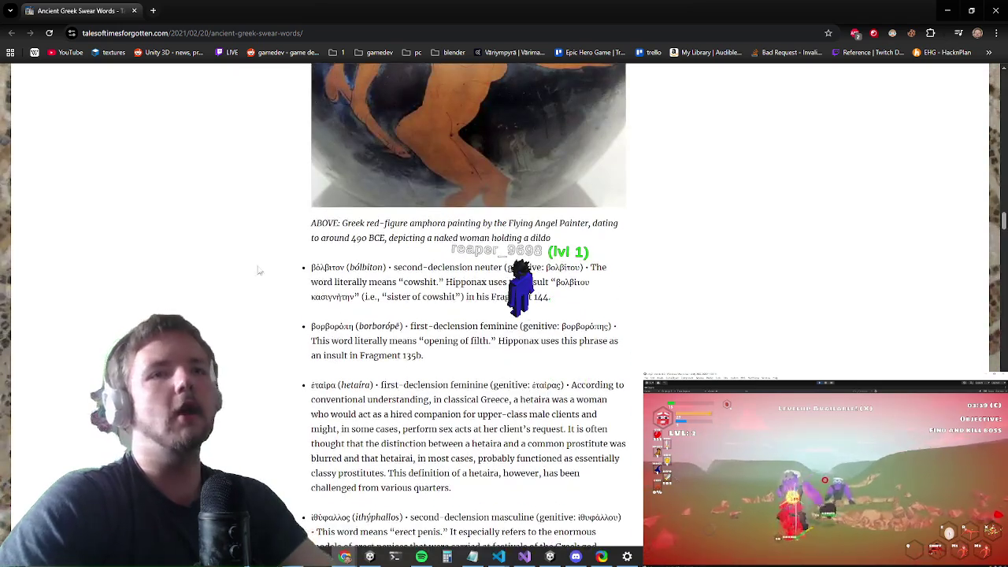
pyautogui.click(946, 11)
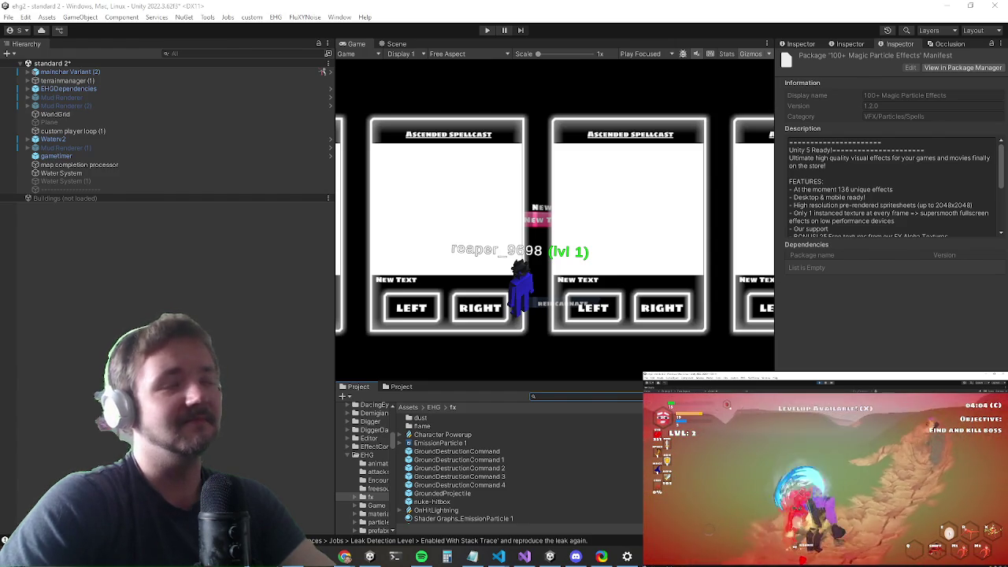
# Step: Delete 'src.transform.rotation *' from the FixedUpdate ray direction on line 57 and save
pyautogui.click(525, 557)
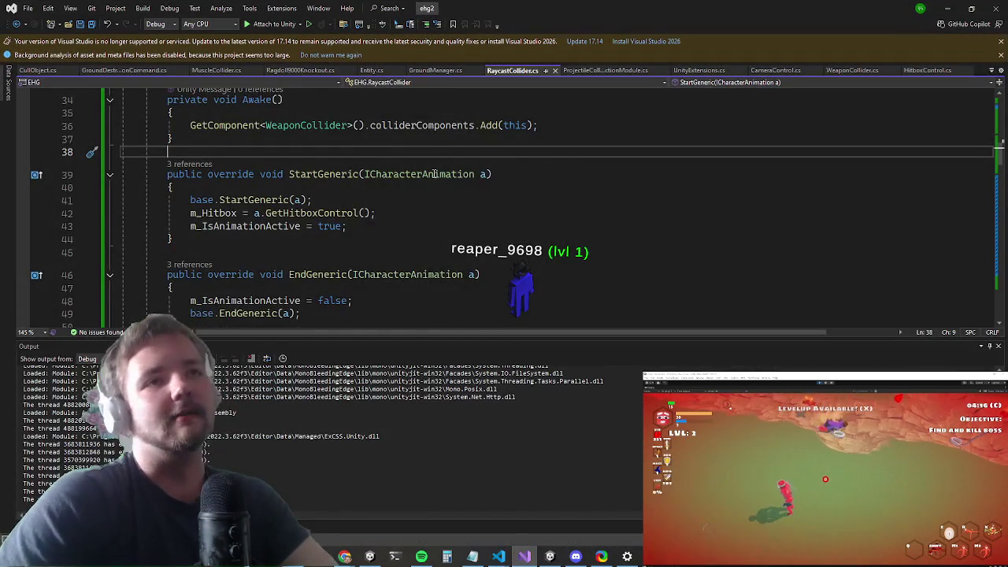
pyautogui.scroll(-6, 437, 175)
pyautogui.scroll(-3, 442, 177)
pyautogui.scroll(4, 446, 179)
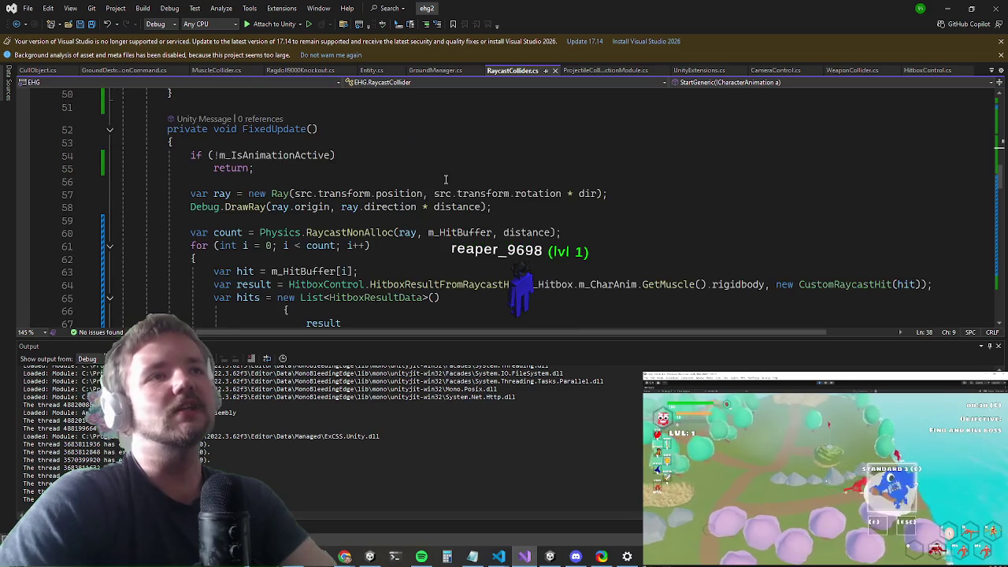
pyautogui.click(501, 216)
pyautogui.scroll(2, 496, 225)
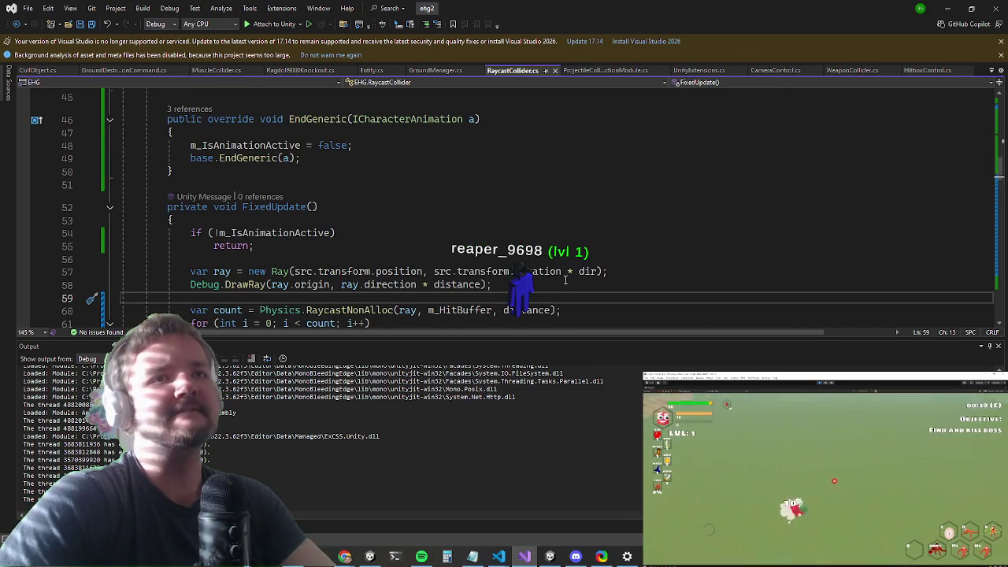
pyautogui.moveTo(512, 272); pyautogui.dragTo(435, 274)
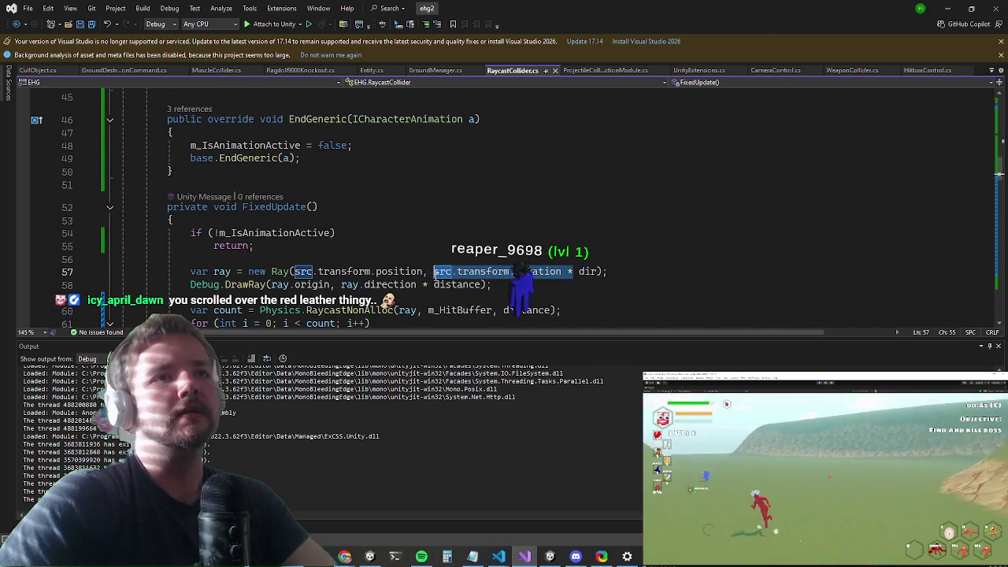
pyautogui.press('Delete')
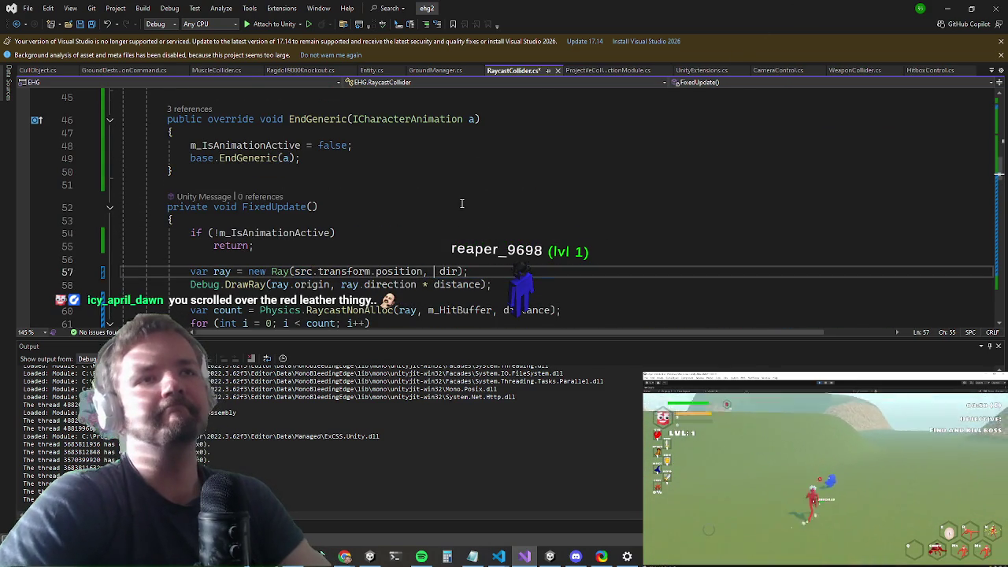
pyautogui.scroll(-2, 439, 244)
pyautogui.scroll(2, 521, 195)
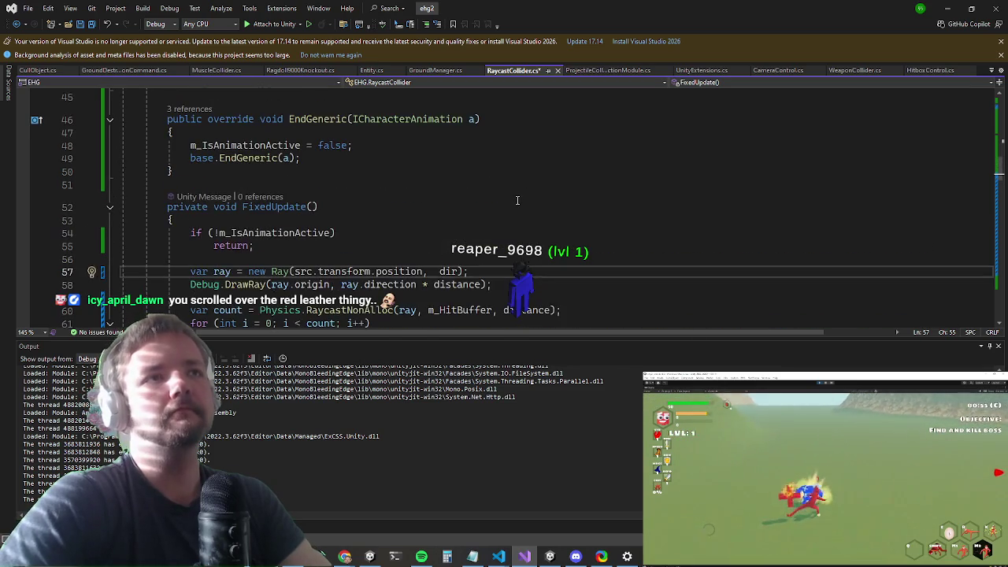
pyautogui.click(521, 207)
pyautogui.hotkey('ctrl', 's')
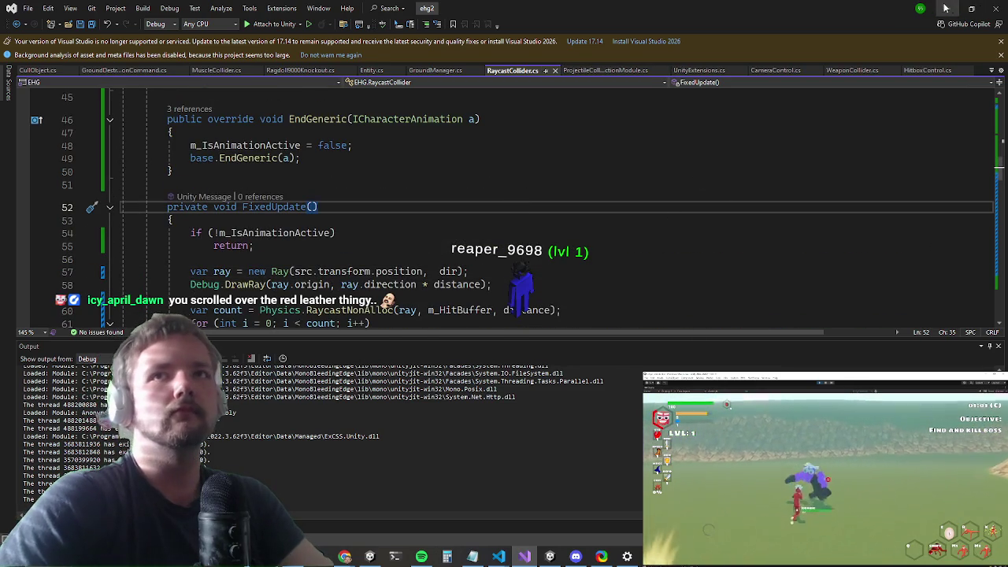
pyautogui.click(307, 271)
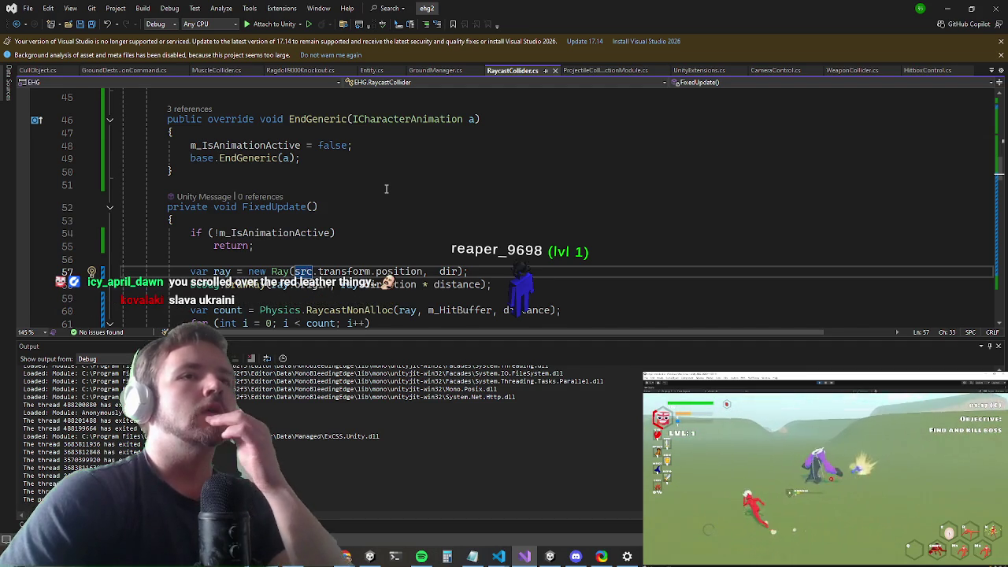
pyautogui.scroll(7, 321, 253)
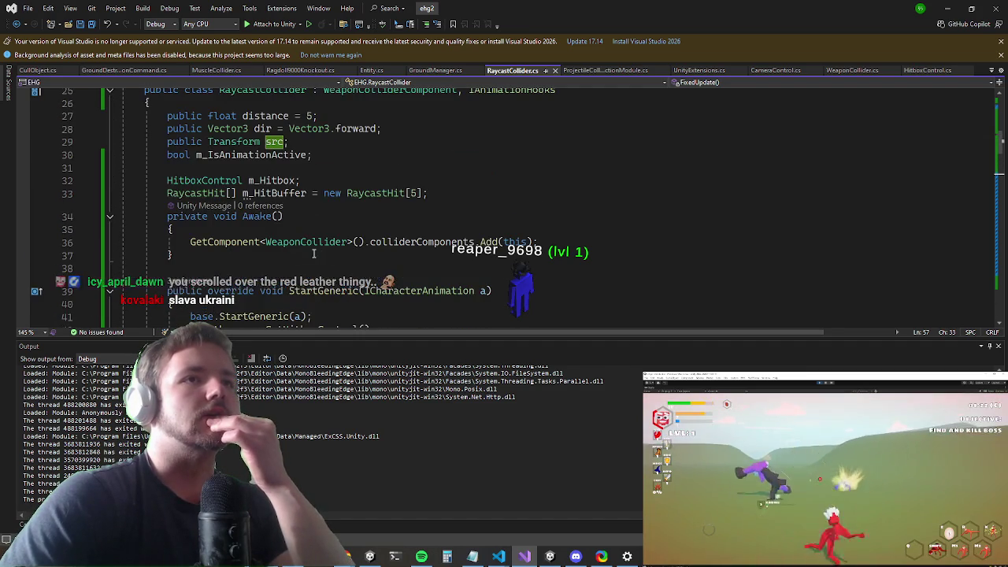
# Step: Declare a 'Collider m_Collider;' field below m_HitBuffer
pyautogui.click(439, 192)
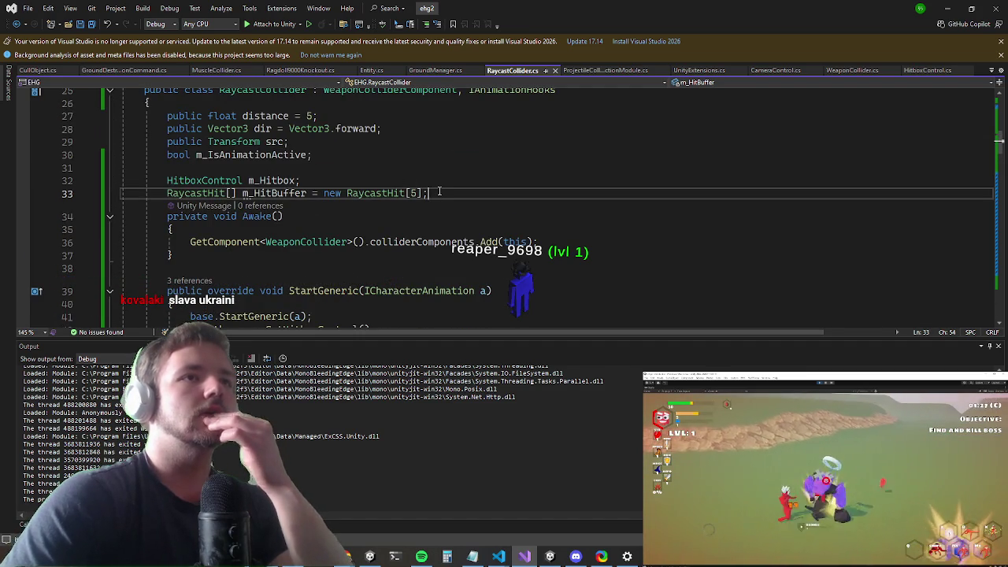
pyautogui.press('Return')
pyautogui.write('Collider ')
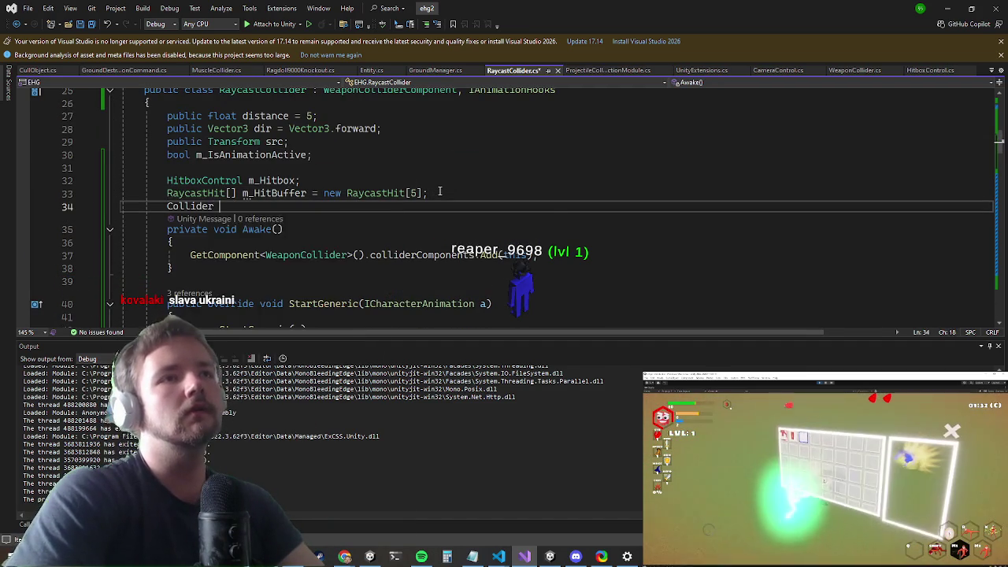
pyautogui.write('m_Collid')
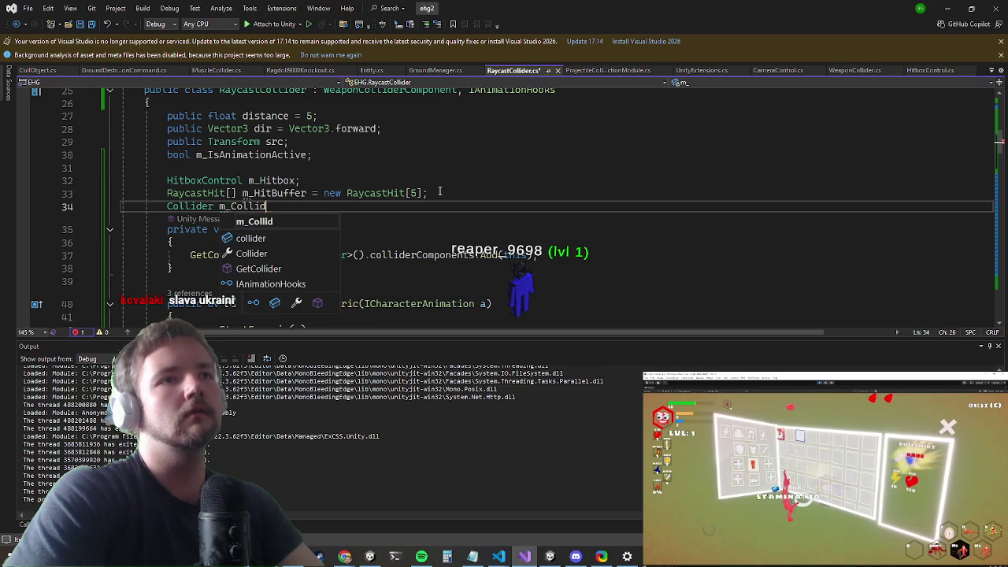
pyautogui.write('er;')
pyautogui.press('Down')
pyautogui.press('Down')
pyautogui.press('Down')
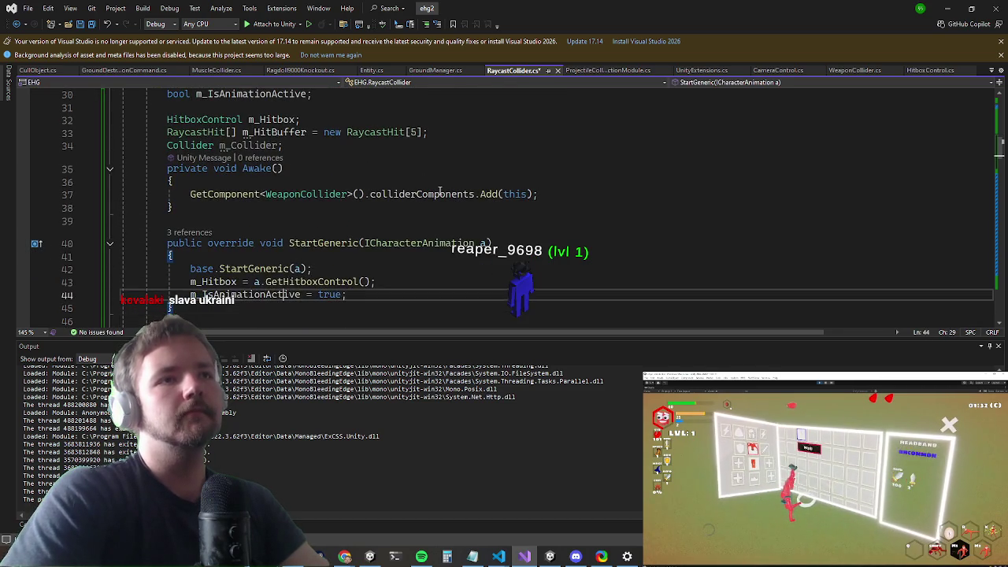
# Step: Begin an m_Collider assignment on a new line at the top of Awake
pyautogui.press('Up')
pyautogui.press('Up')
pyautogui.press('Down')
pyautogui.press('Down')
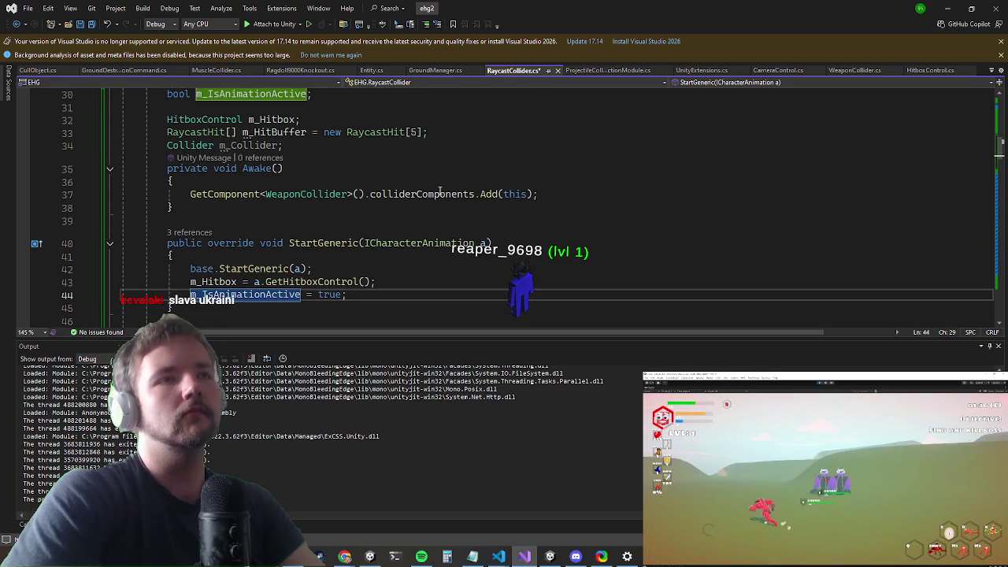
pyautogui.press('Up')
pyautogui.press('Up')
pyautogui.press('Up')
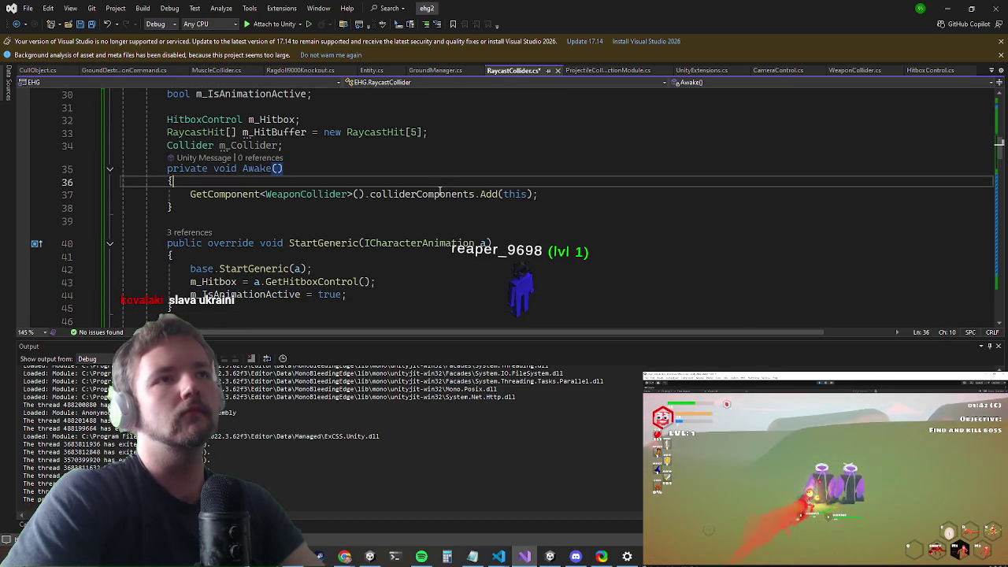
pyautogui.press('Return')
pyautogui.write('m_Col')
pyautogui.press('Tab')
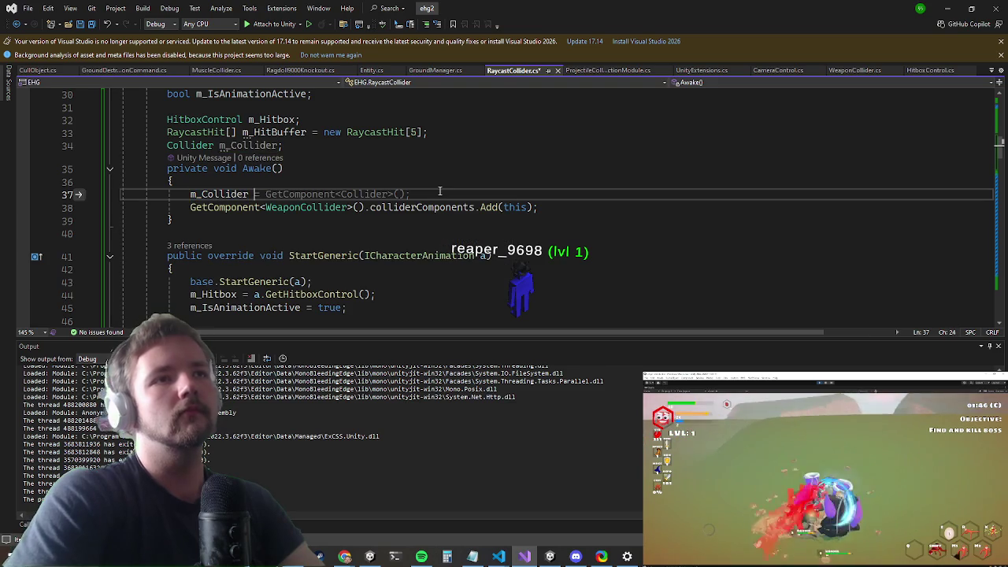
pyautogui.scroll(-6, 500, 220)
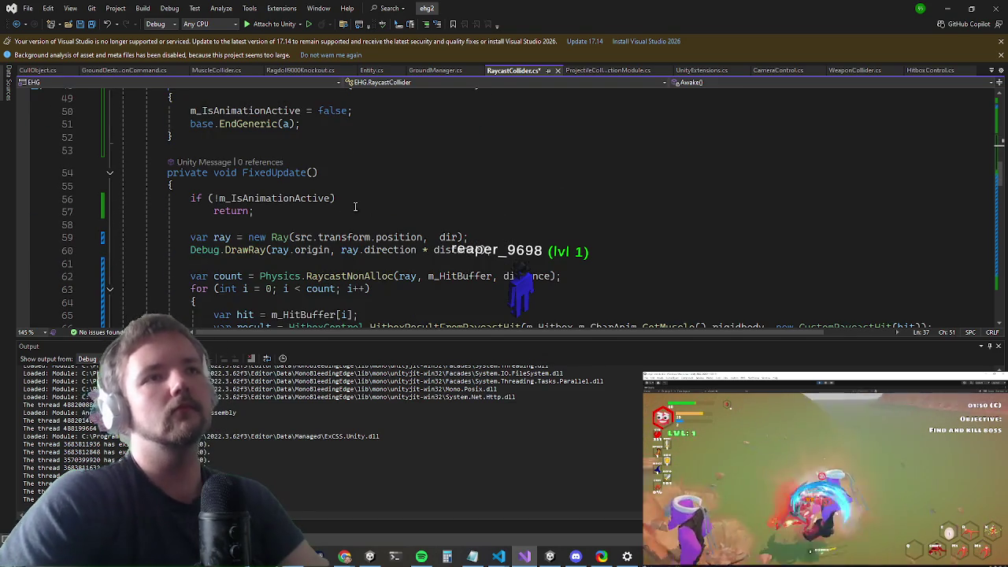
# Step: Add 'var src = m_Collider.bounds.center;' and use src as the ray origin
pyautogui.click(339, 226)
pyautogui.press('Return')
pyautogui.write('var')
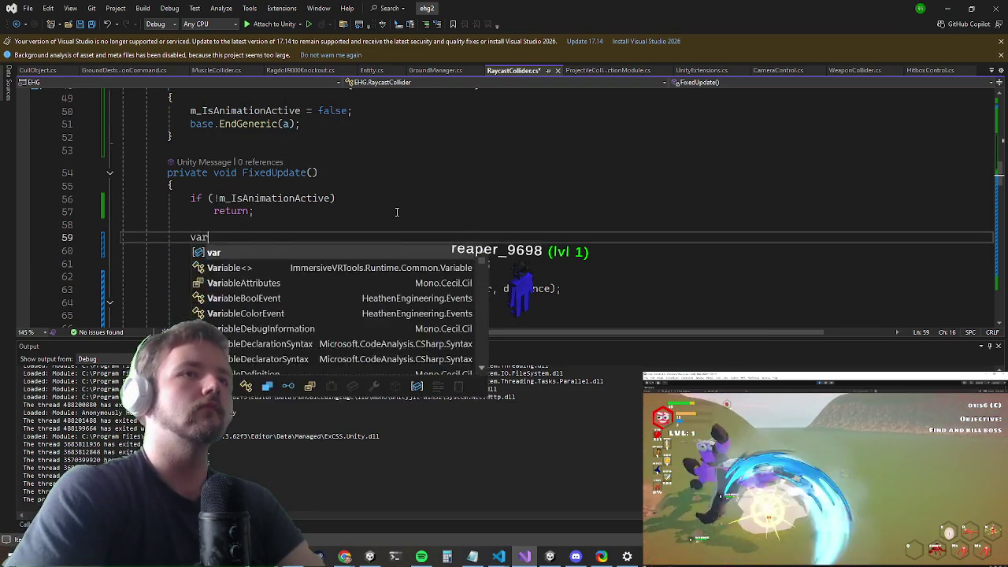
pyautogui.write(' src = m_Co')
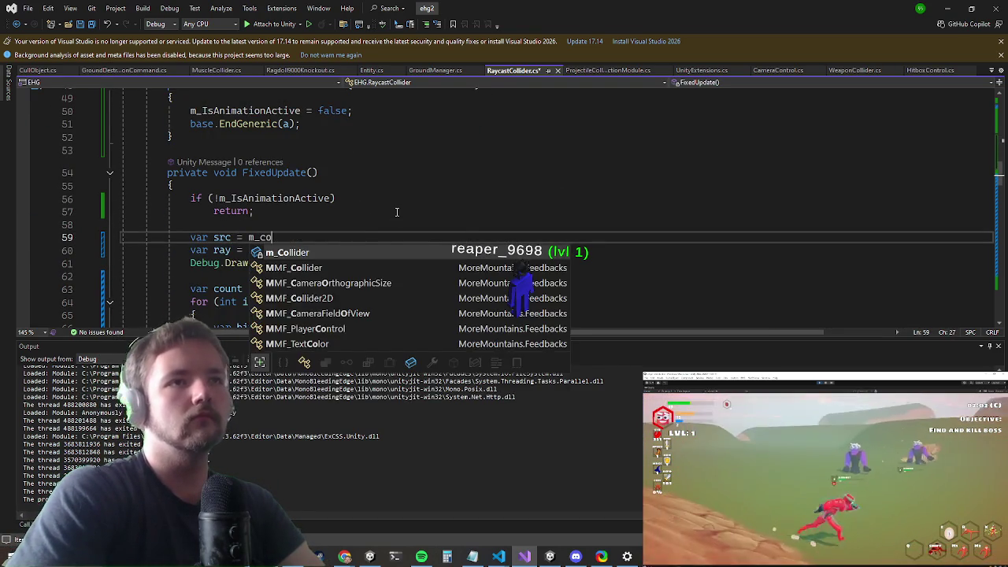
pyautogui.press('Tab')
pyautogui.write('.bounds.')
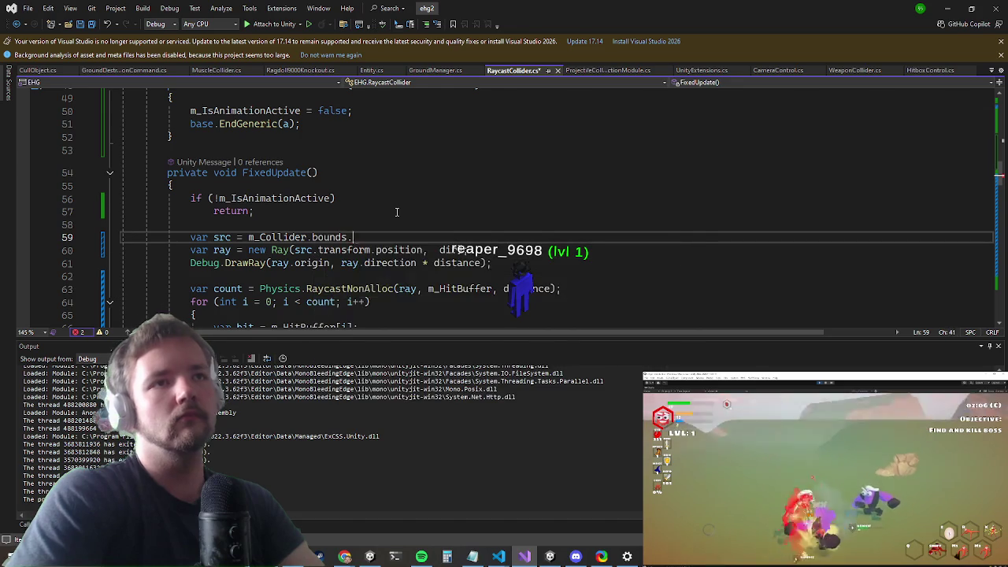
pyautogui.write('center;')
pyautogui.press('Down')
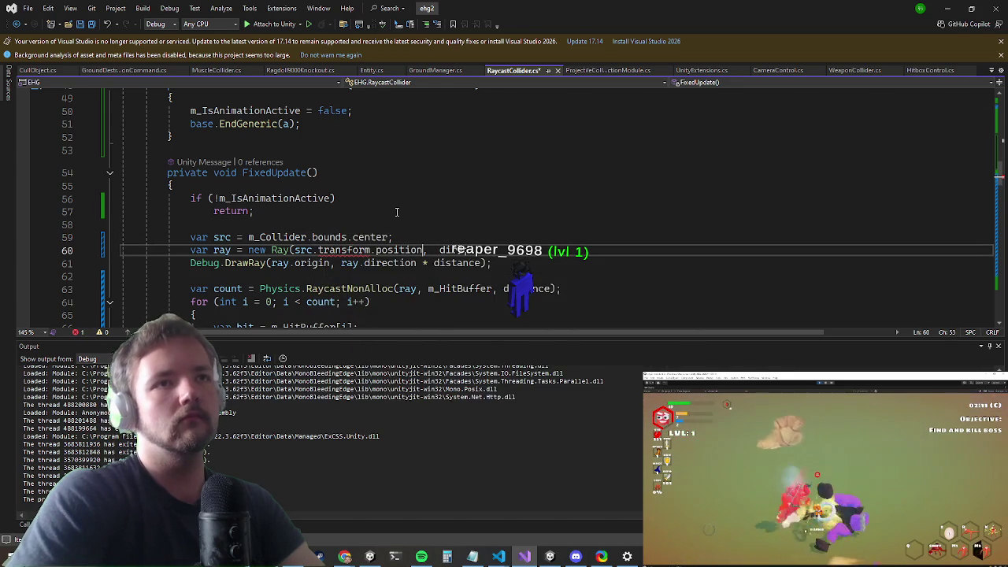
pyautogui.press('Left')
pyautogui.hotkey('ctrl', 'shift', 'Left')
pyautogui.hotkey('ctrl', 'shift', 'Left')
pyautogui.hotkey('ctrl', 'shift', 'Left')
pyautogui.write('s')
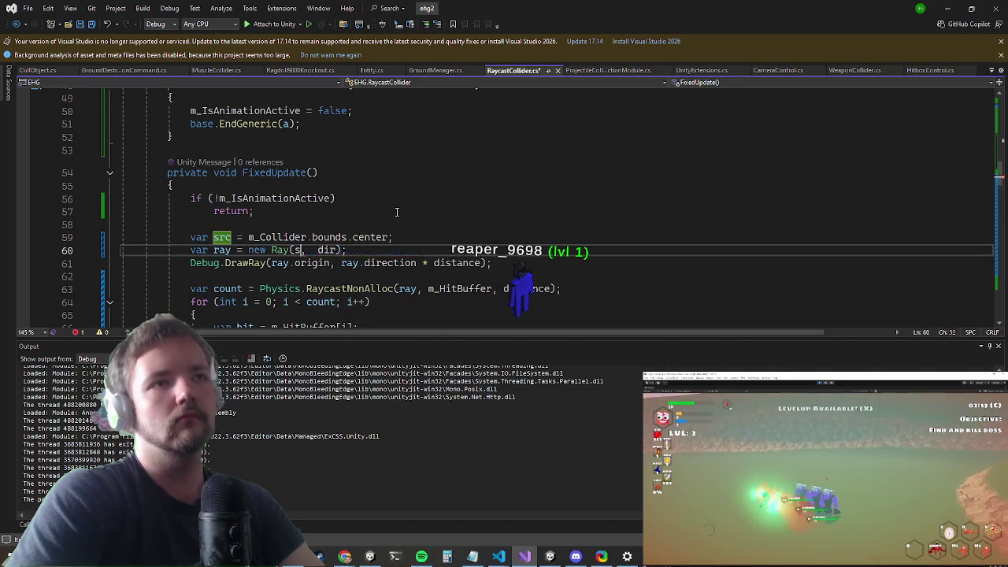
pyautogui.write('rc')
pyautogui.press('Up')
# Step: Default src to transform.position, overriding it with bounds center only if (m_Collider != null)
pyautogui.hotkey('ctrl', 'Return')
pyautogui.write('var src')
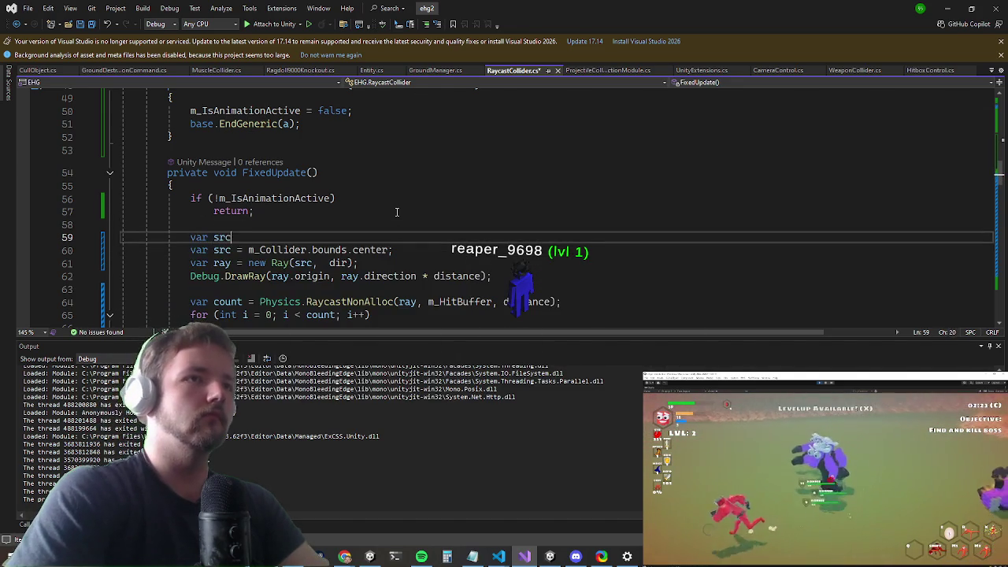
pyautogui.write(' = transform.position;')
pyautogui.press('Return')
pyautogui.press('Down')
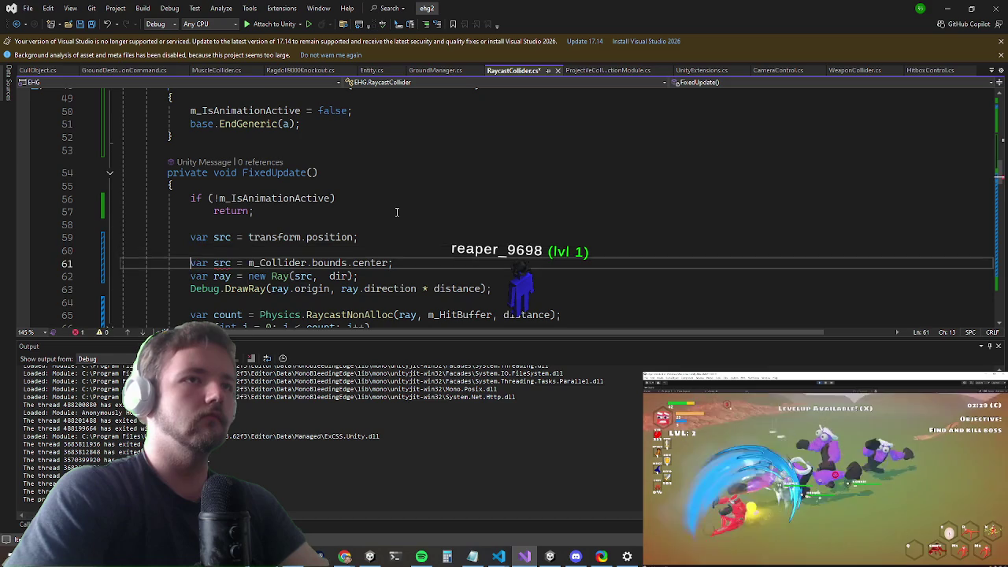
pyautogui.press('Right')
pyautogui.press('Right')
pyautogui.press('Right')
pyautogui.hotkey('ctrl', 'Left')
pyautogui.hotkey('ctrl', 'BackSpace')
pyautogui.press('Up')
pyautogui.write('if (m_Collider')
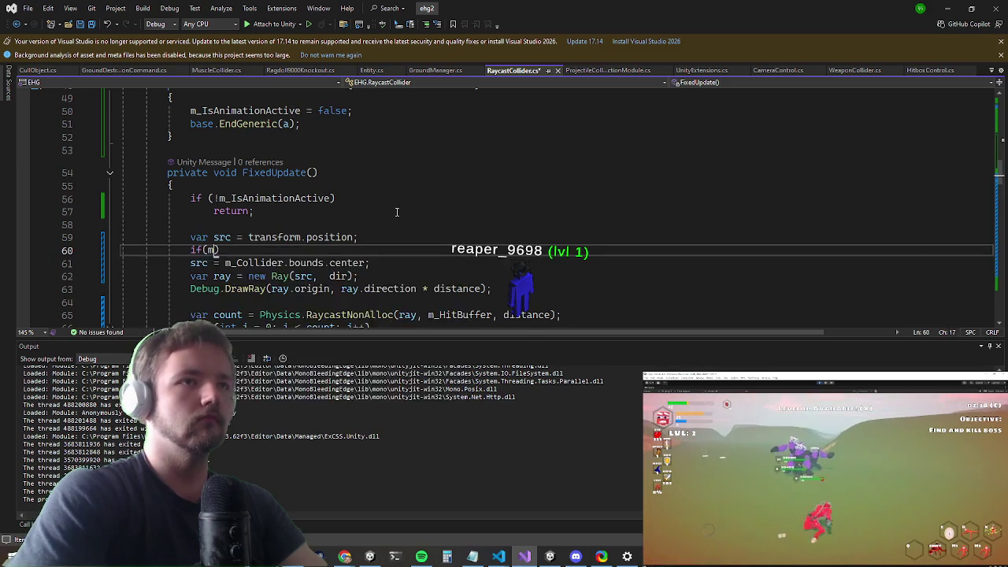
pyautogui.write(' != null')
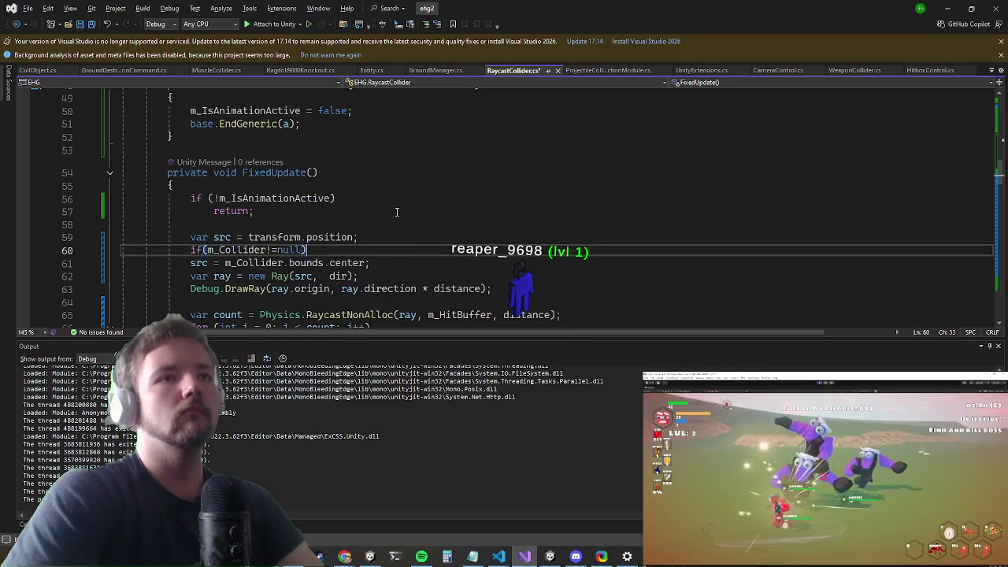
pyautogui.press('Down')
# Step: Indent the src assignment under the null check, add blank lines around it, and save
pyautogui.press('Home')
pyautogui.press('Down')
pyautogui.press('Return')
pyautogui.press('Up')
pyautogui.press('Up')
pyautogui.press('Up')
pyautogui.press('Return')
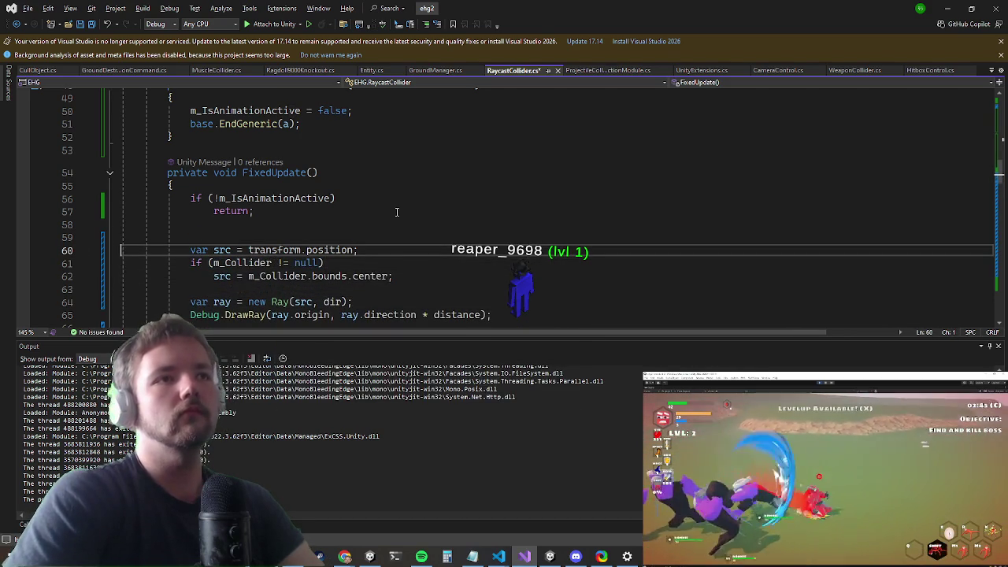
pyautogui.press('Down')
pyautogui.press('Return')
pyautogui.press('Up')
pyautogui.hotkey('ctrl', 's')
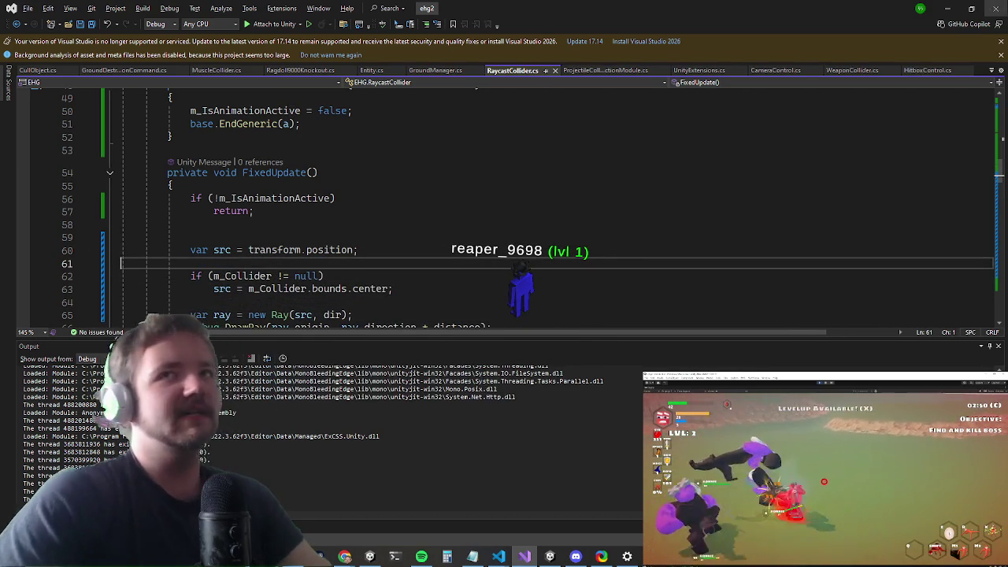
pyautogui.hotkey('alt', 'Tab')
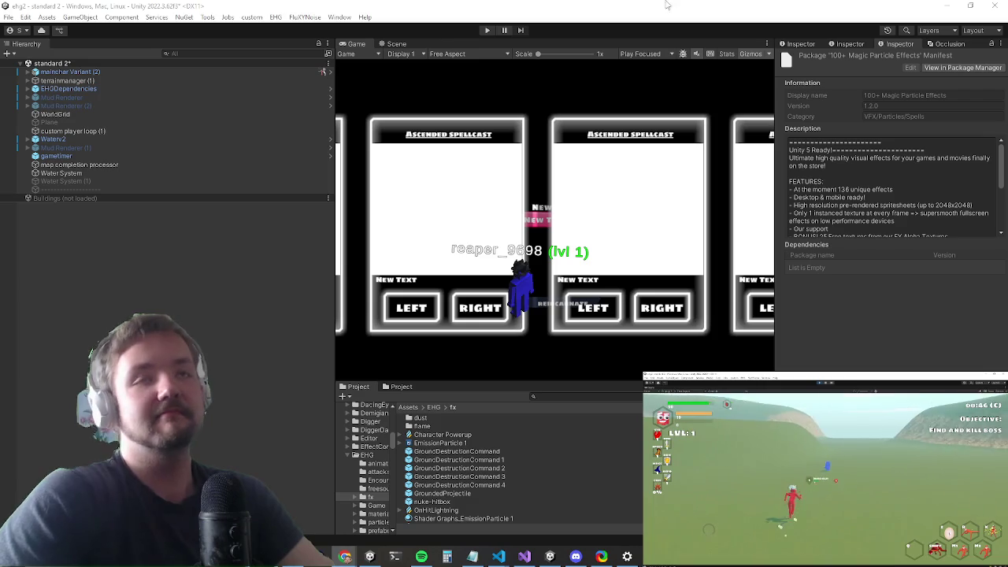
# Step: Start play mode from the Unity toolbar to resume live gameplay in the forest
pyautogui.click(488, 29)
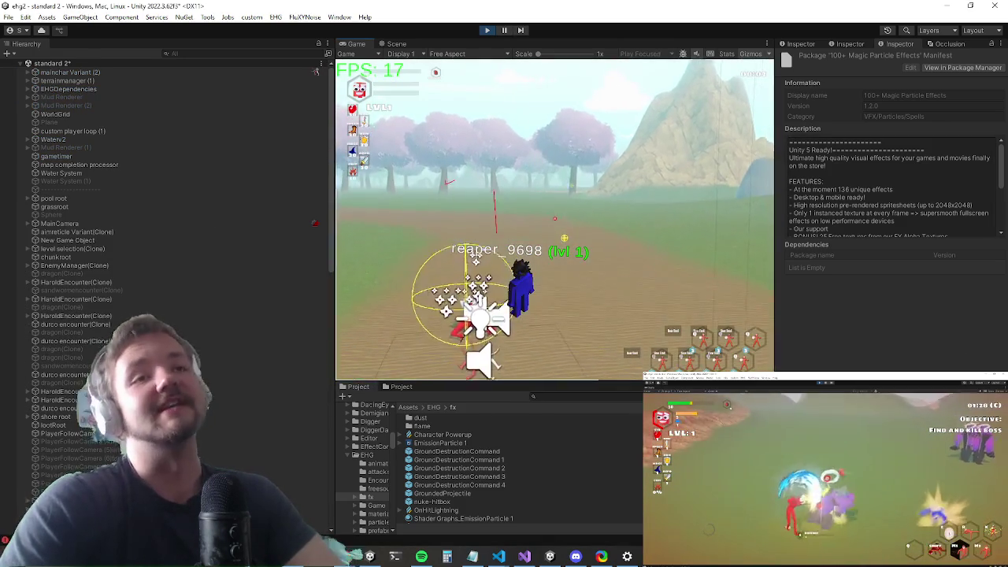
# Step: Maximize the Game view and run the character through the forest toward the boss area
pyautogui.hotkey('shift', 'space')
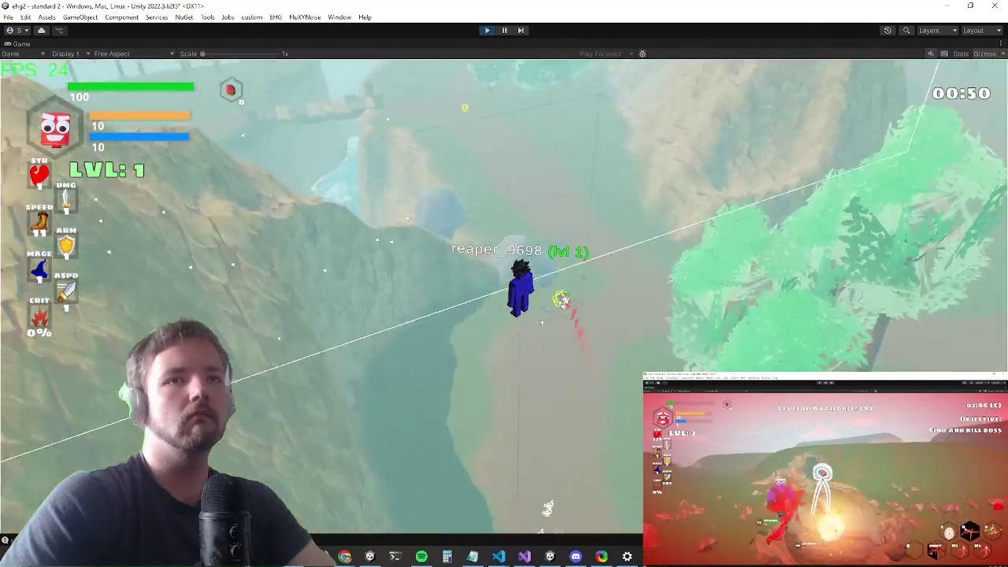
pyautogui.press('w')
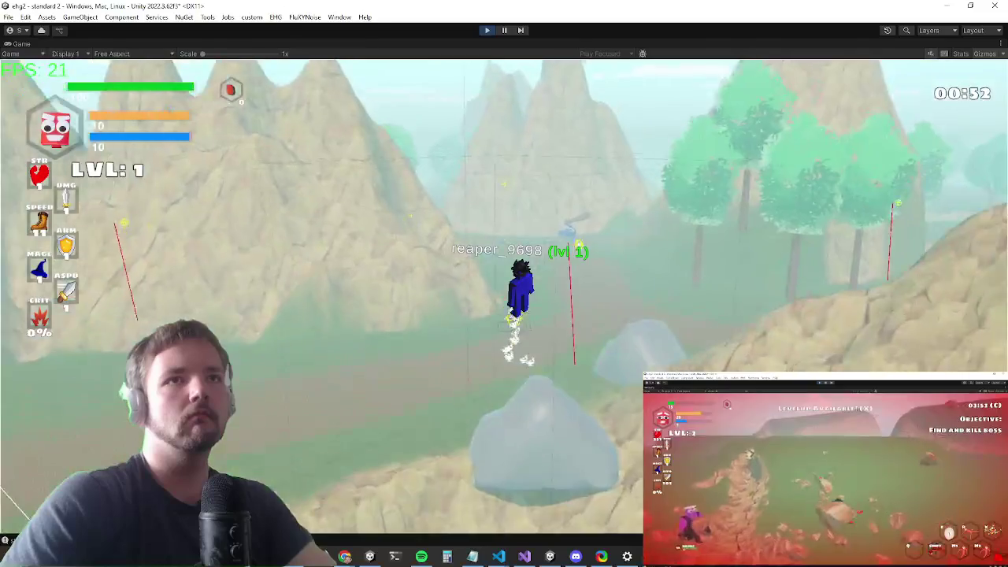
pyautogui.press('w')
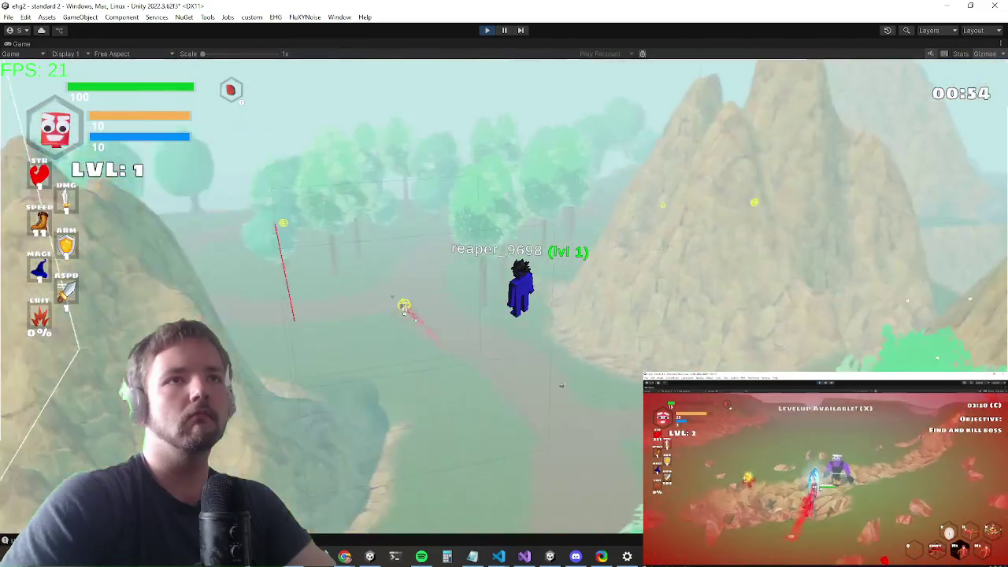
pyautogui.press('w')
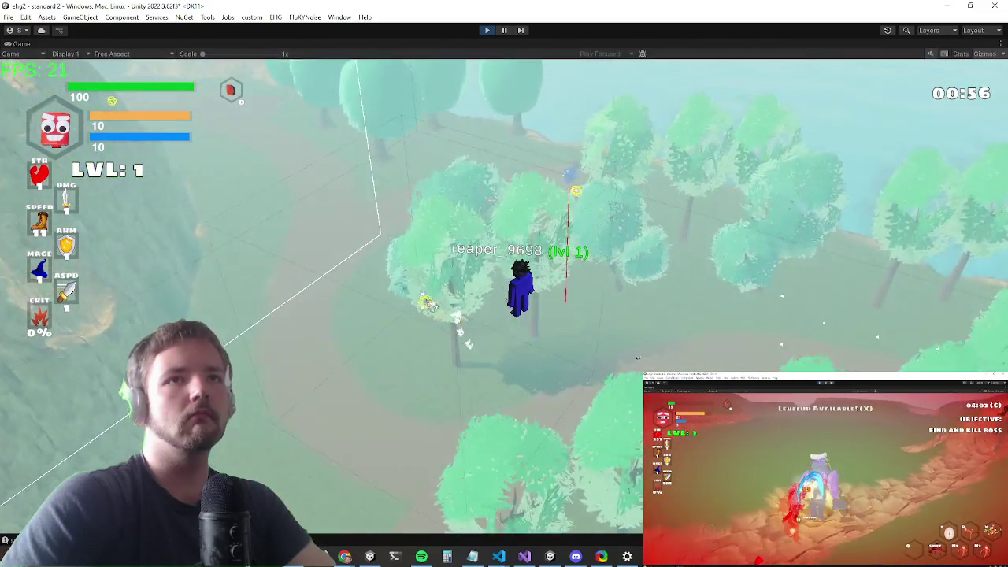
pyautogui.press('w')
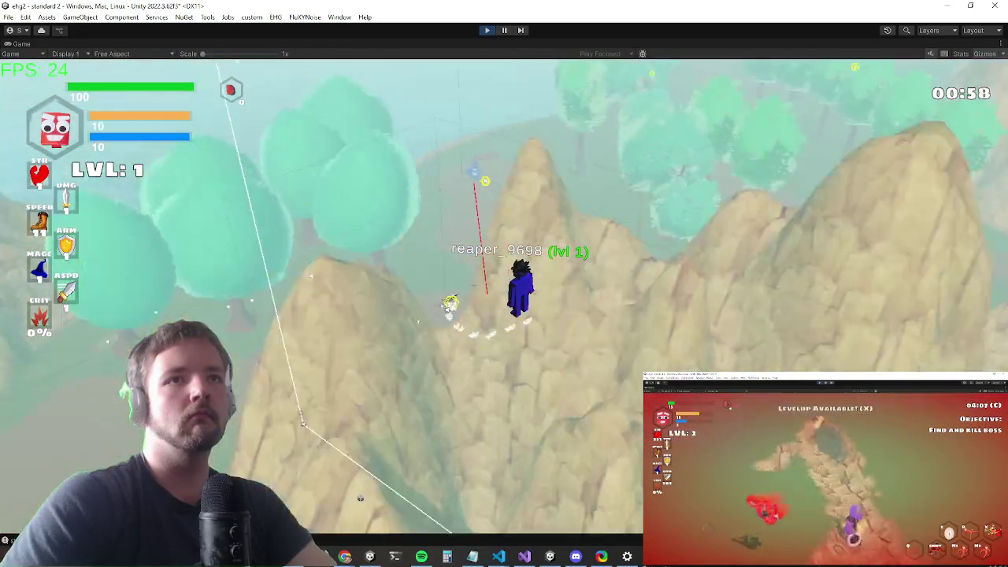
pyautogui.press('w')
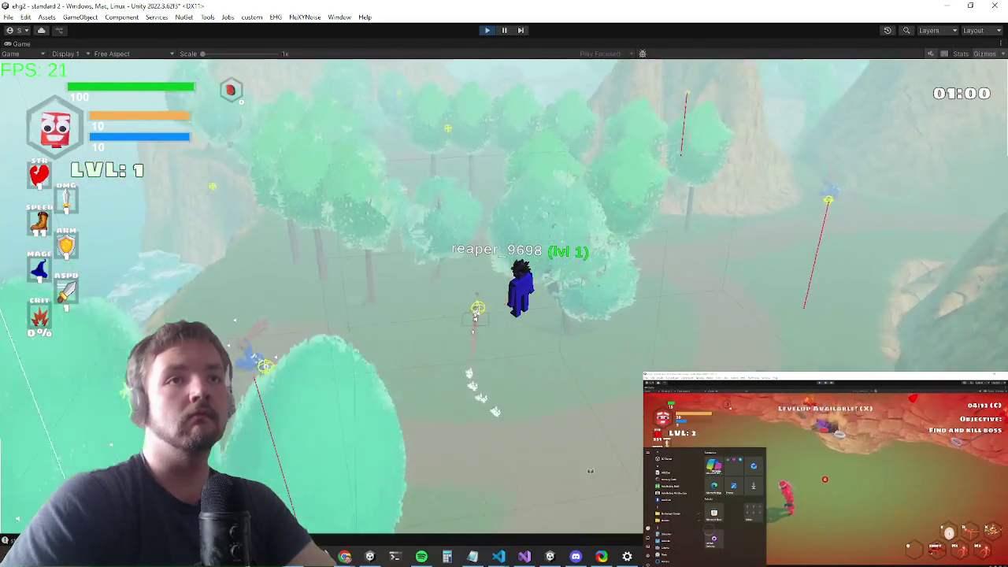
pyautogui.press('w')
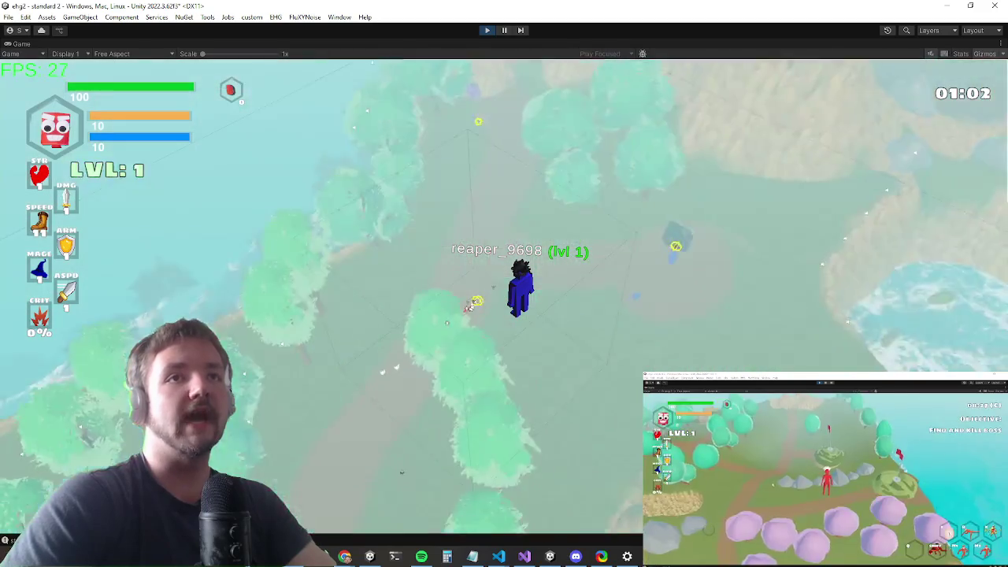
pyautogui.press('w')
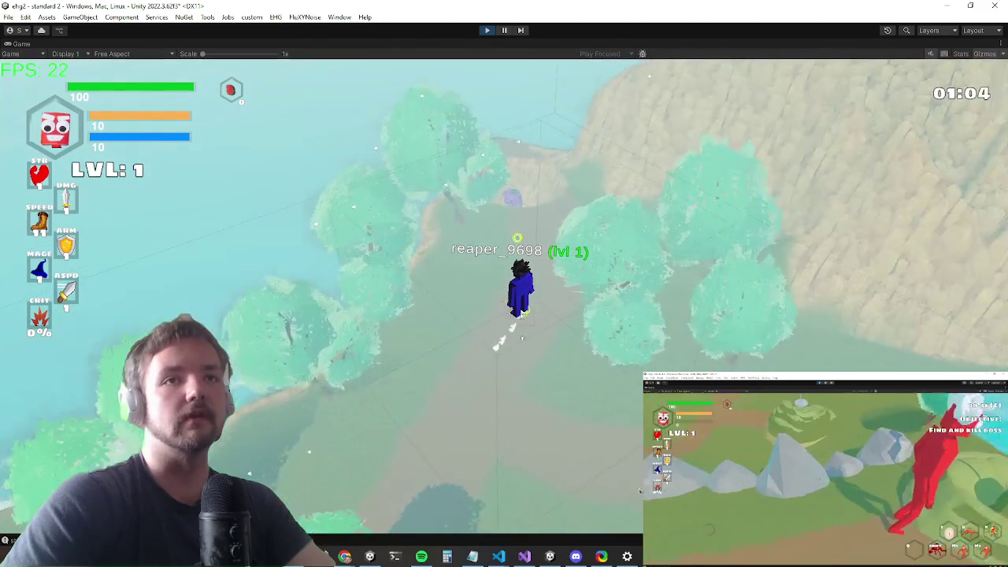
pyautogui.press('w')
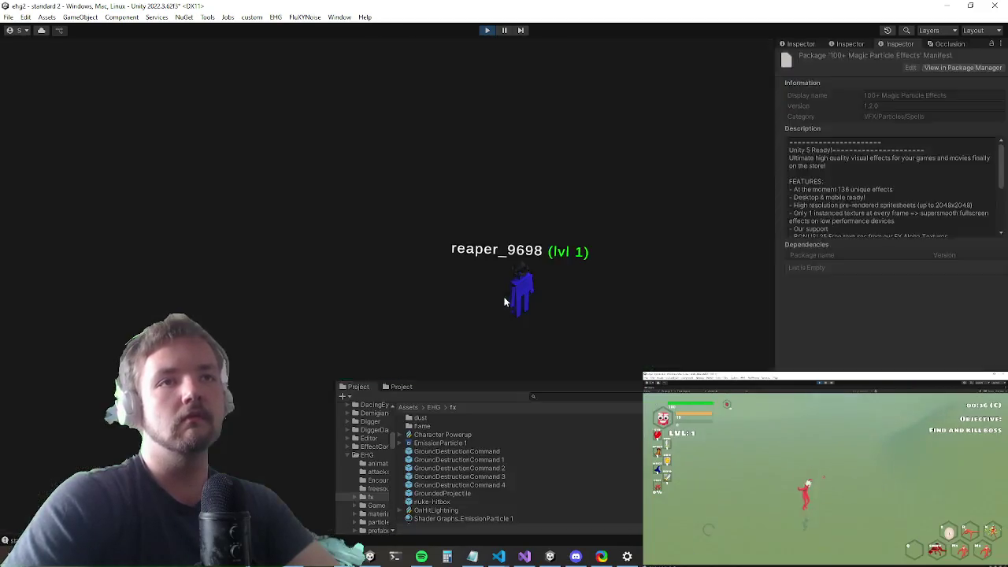
pyautogui.press('w')
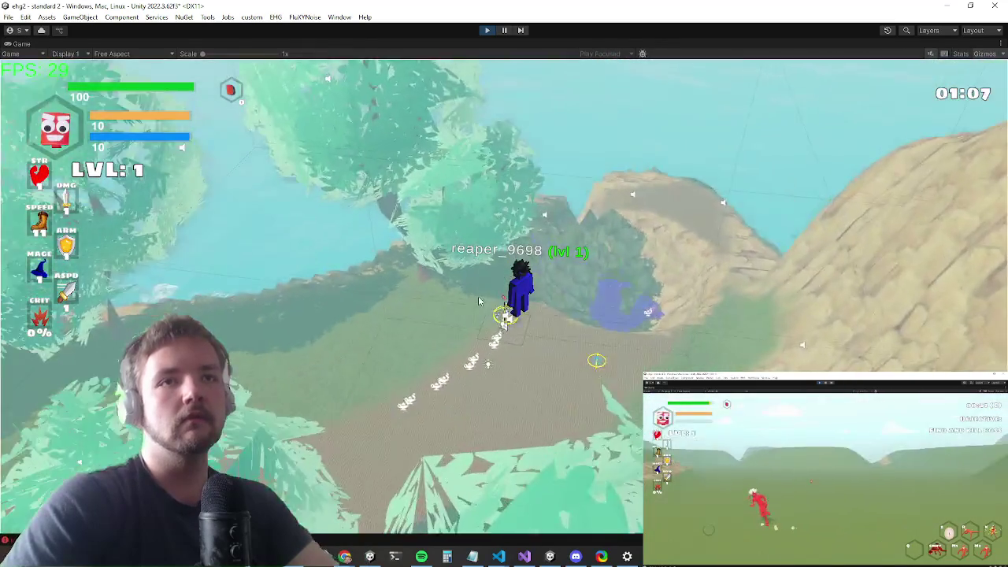
pyautogui.press('w')
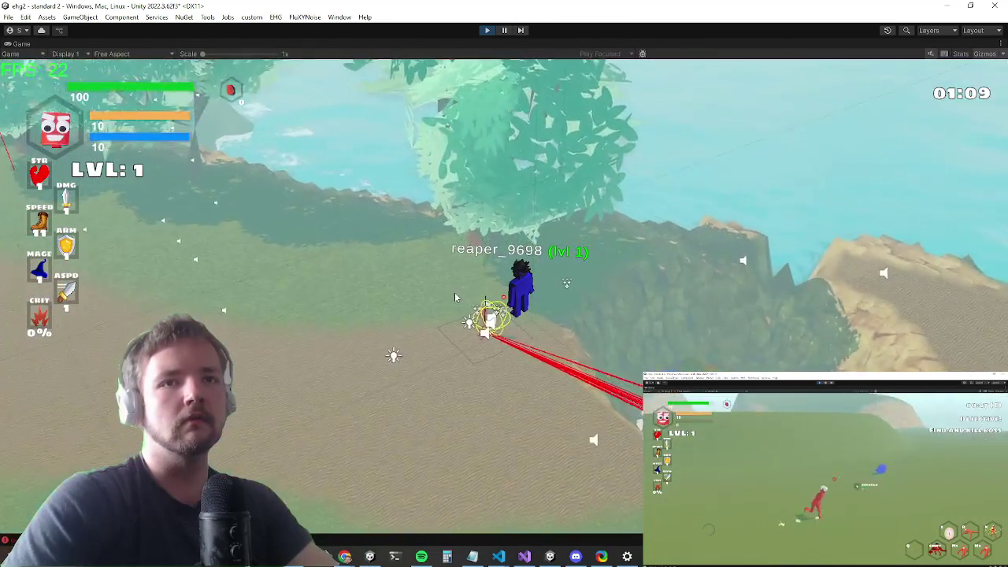
# Step: Reach the Durco boss, watch the fight, then stop play mode
pyautogui.press('w')
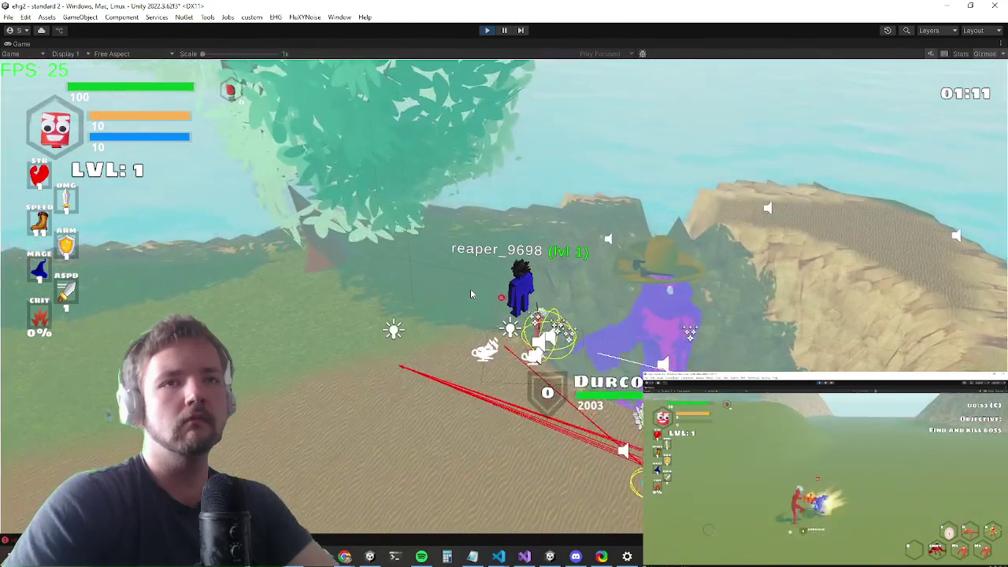
pyautogui.press('w')
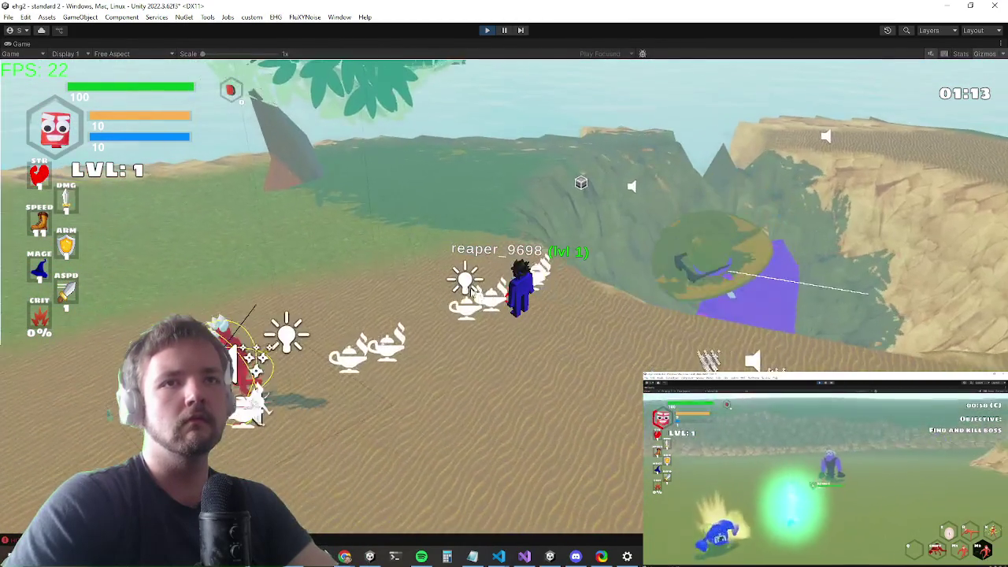
pyautogui.press('w')
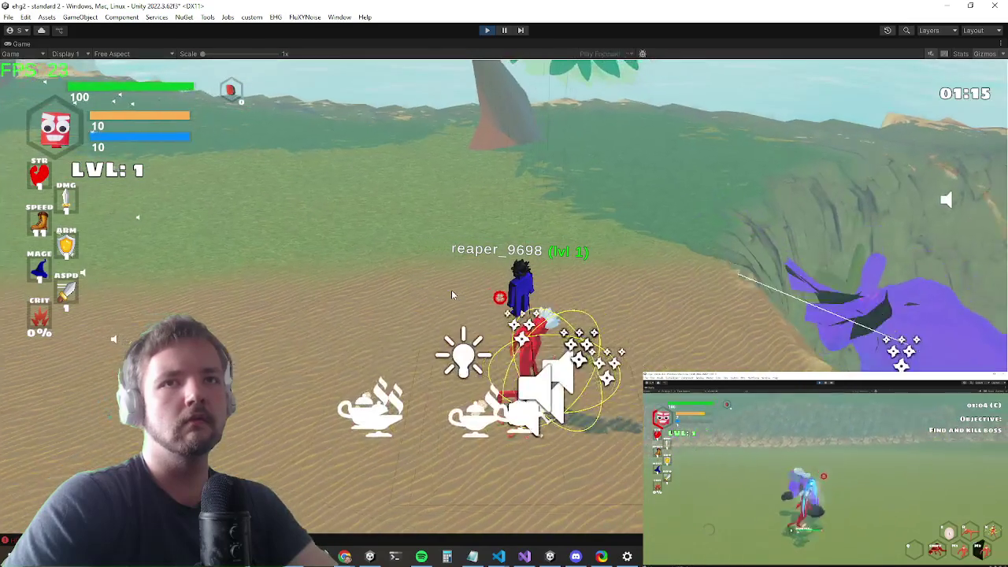
pyautogui.press('a')
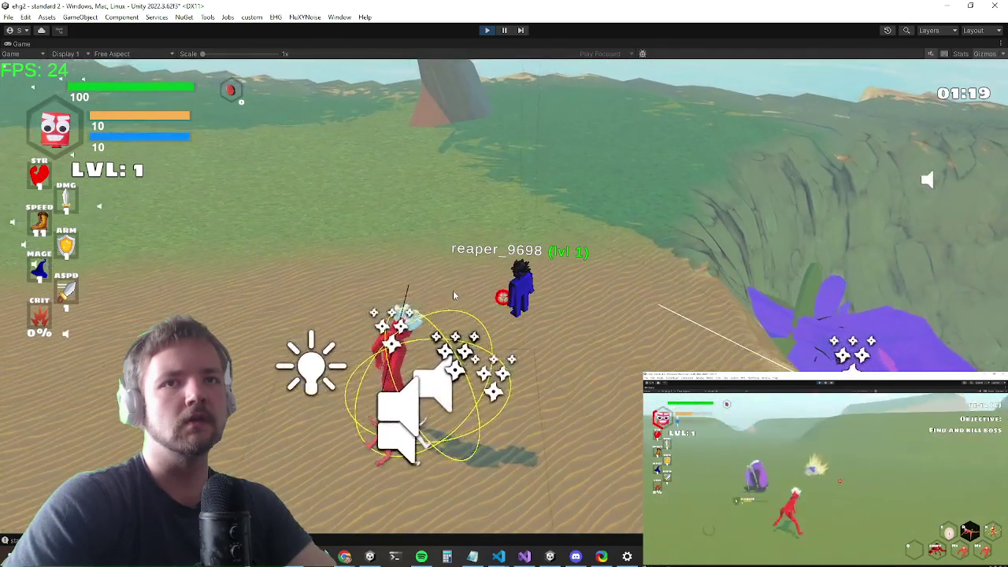
pyautogui.press('a')
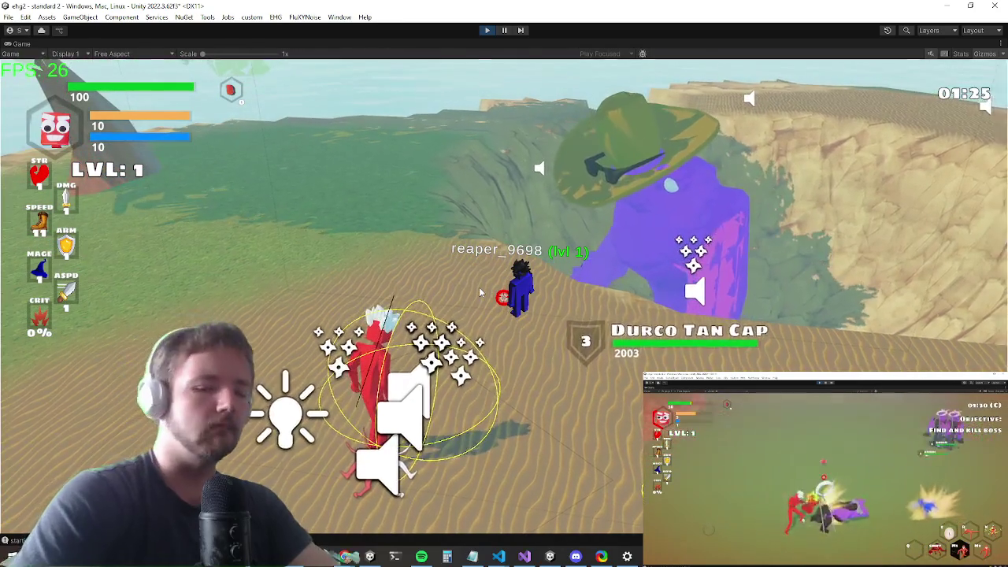
pyautogui.hotkey('ctrl', 'p')
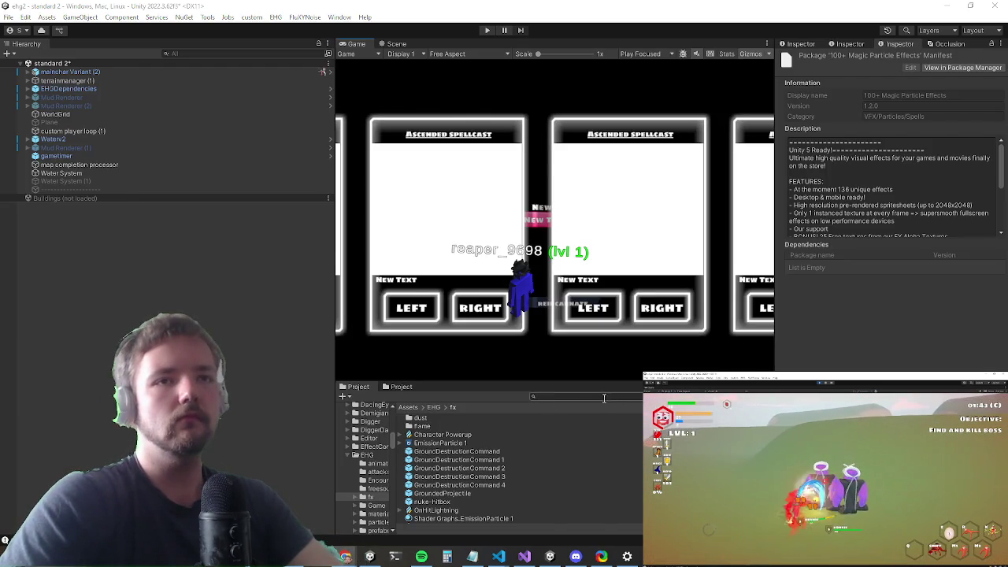
# Step: Search the Project panel for 'durco enc' and open the durco encounter prefab
pyautogui.click(604, 398)
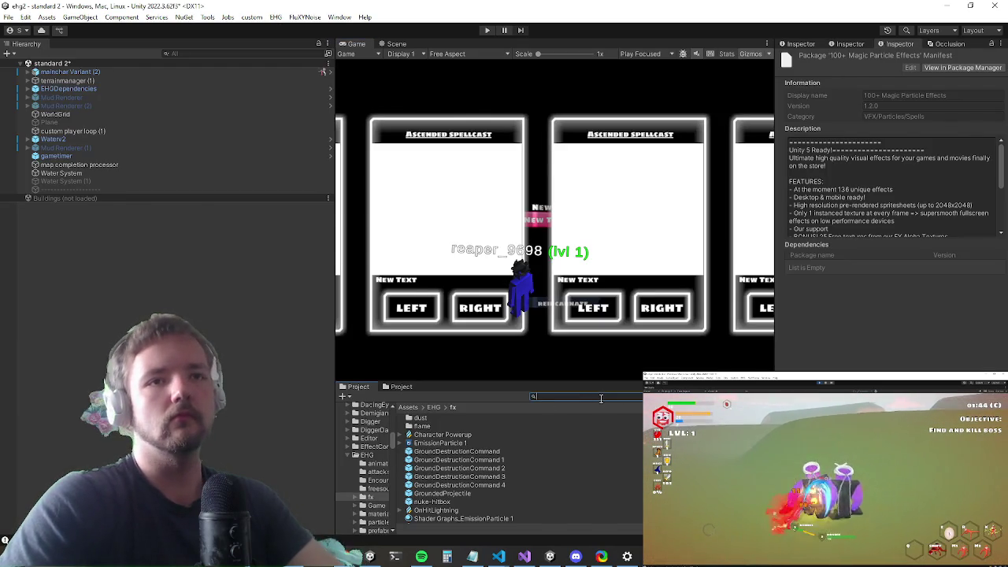
pyautogui.write('durco enc')
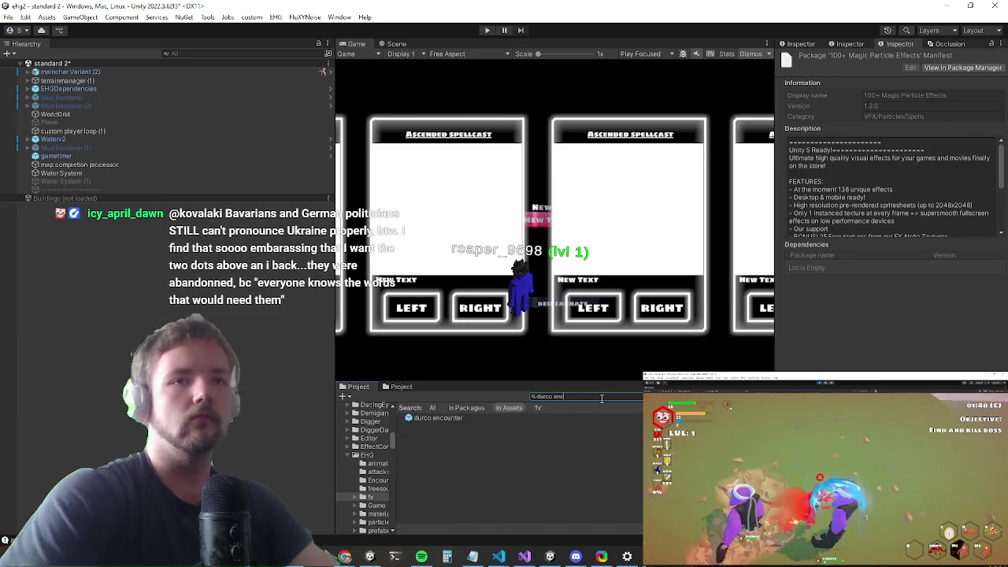
pyautogui.doubleClick(432, 417)
# Step: In the Scene view, select the gigachad punch hitbox and bring up its PunchCollider settings
pyautogui.click(398, 45)
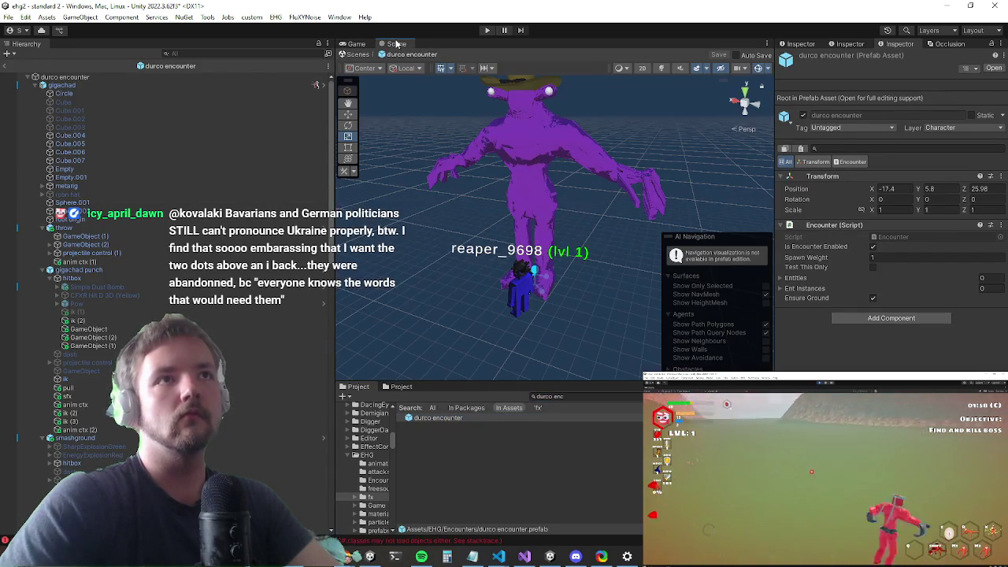
pyautogui.scroll(-3, 47, 339)
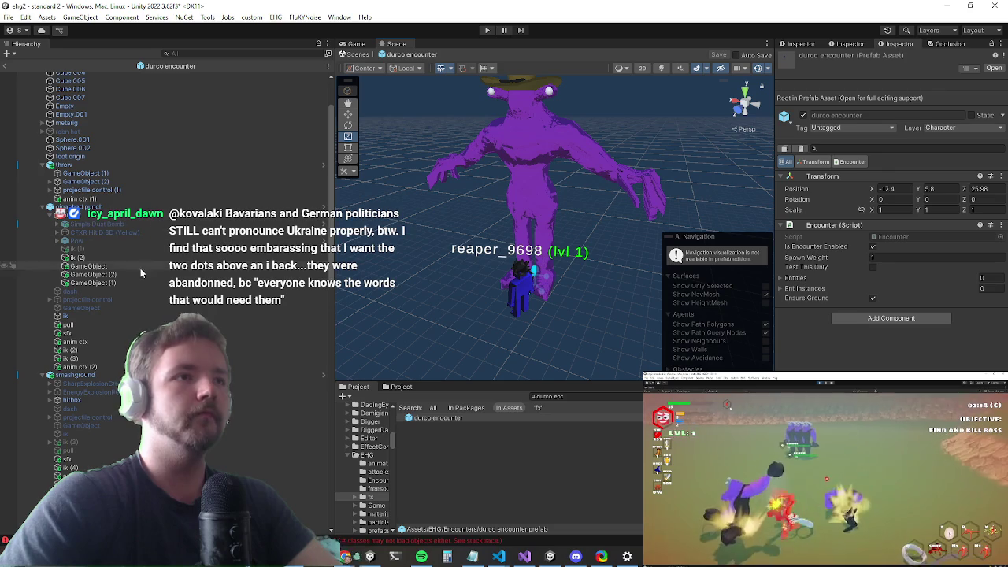
pyautogui.click(119, 214)
pyautogui.scroll(-5, 942, 306)
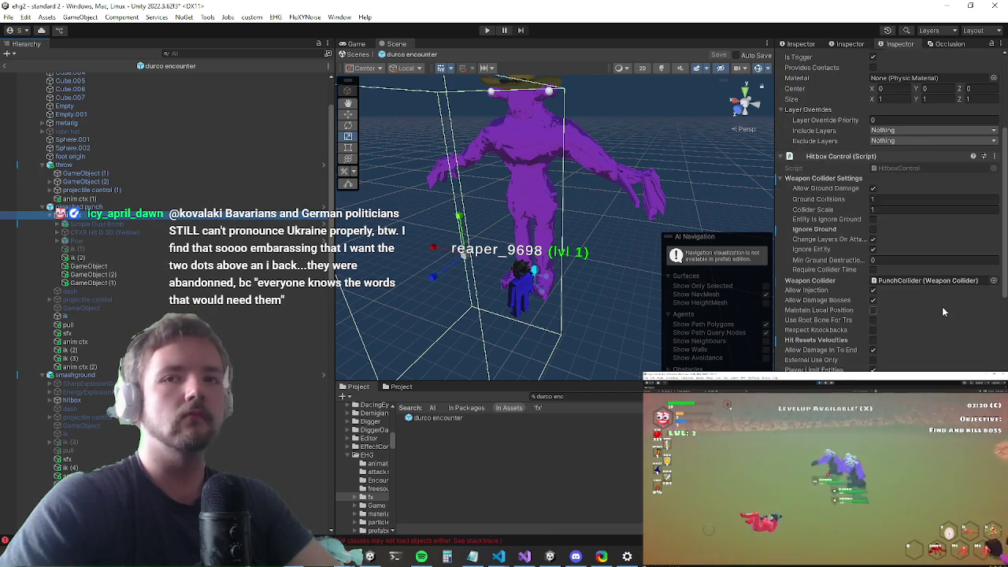
pyautogui.click(909, 281)
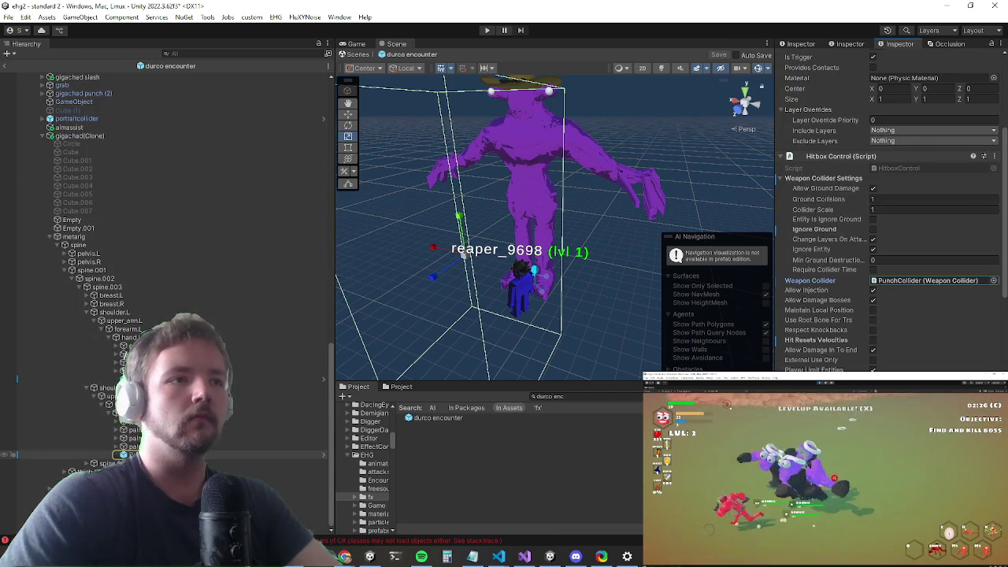
pyautogui.doubleClick(909, 280)
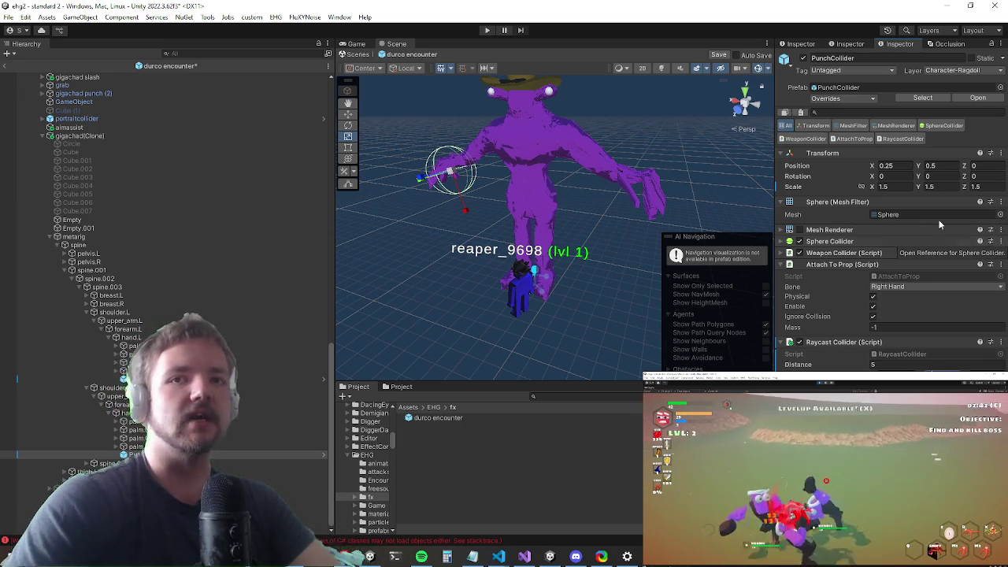
# Step: Set the Raycast Collider distance to 3 on the PunchCollider under the left hand's palm.04.L bone
pyautogui.click(917, 364)
pyautogui.write('3')
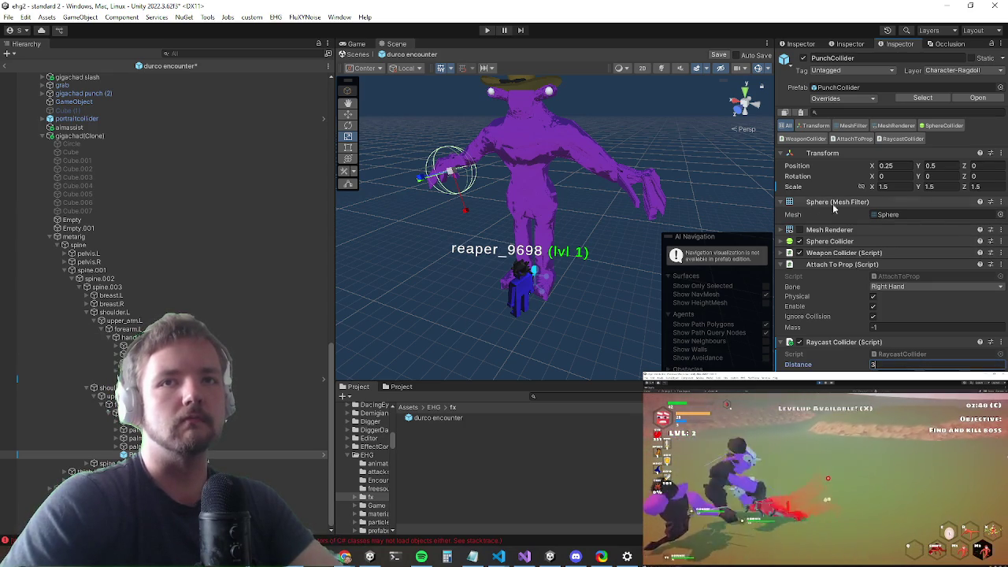
pyautogui.click(838, 242)
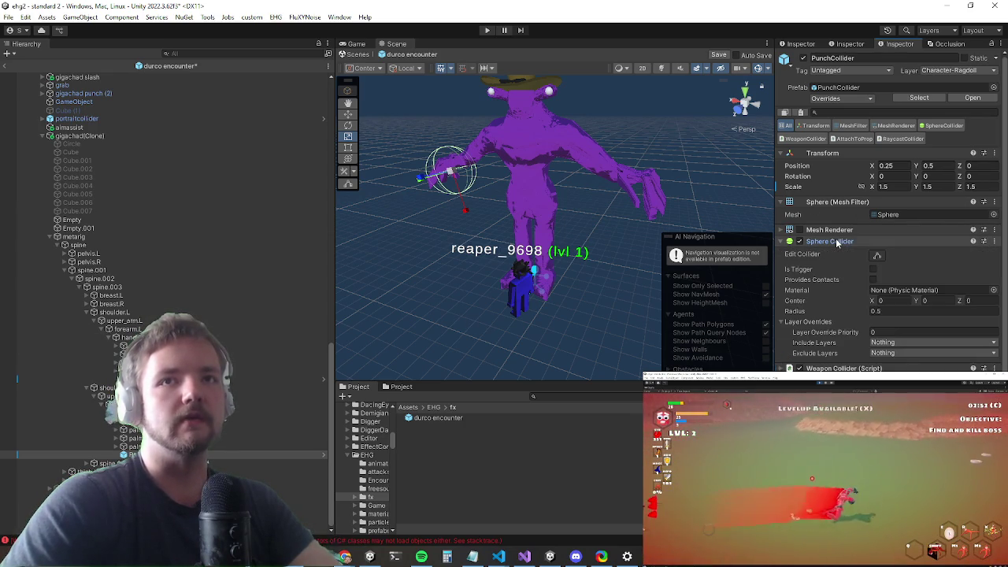
pyautogui.click(835, 243)
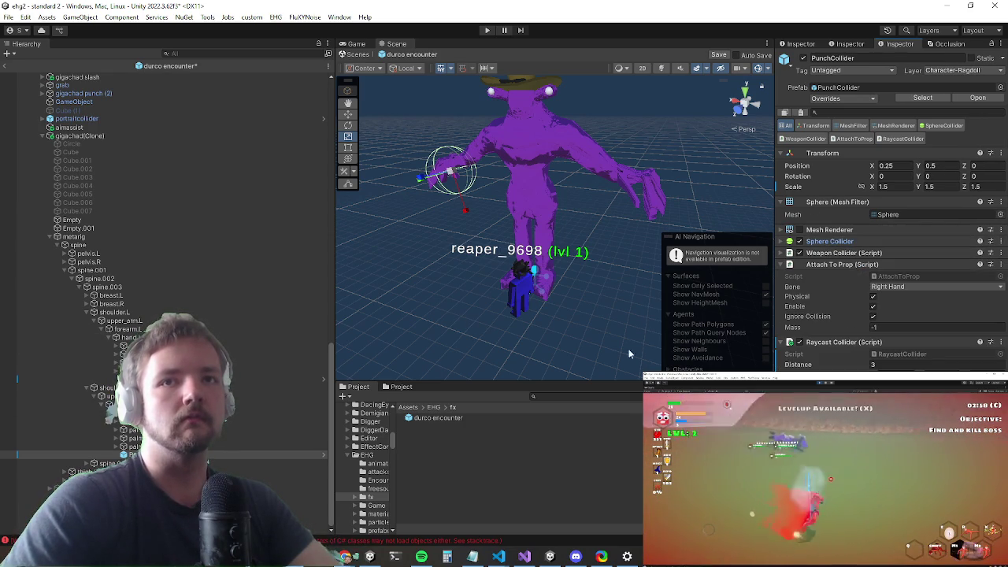
pyautogui.click(268, 370)
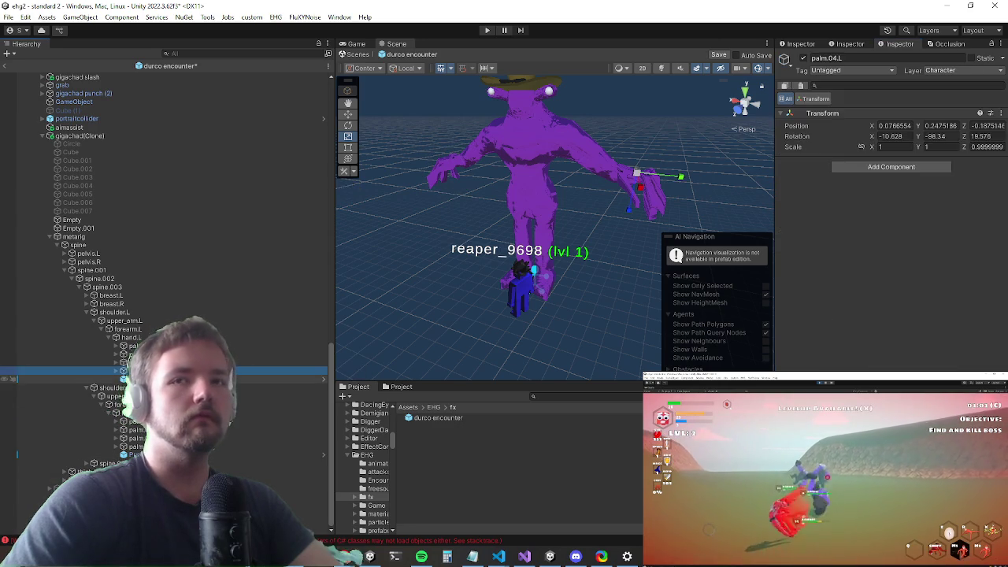
pyautogui.click(268, 379)
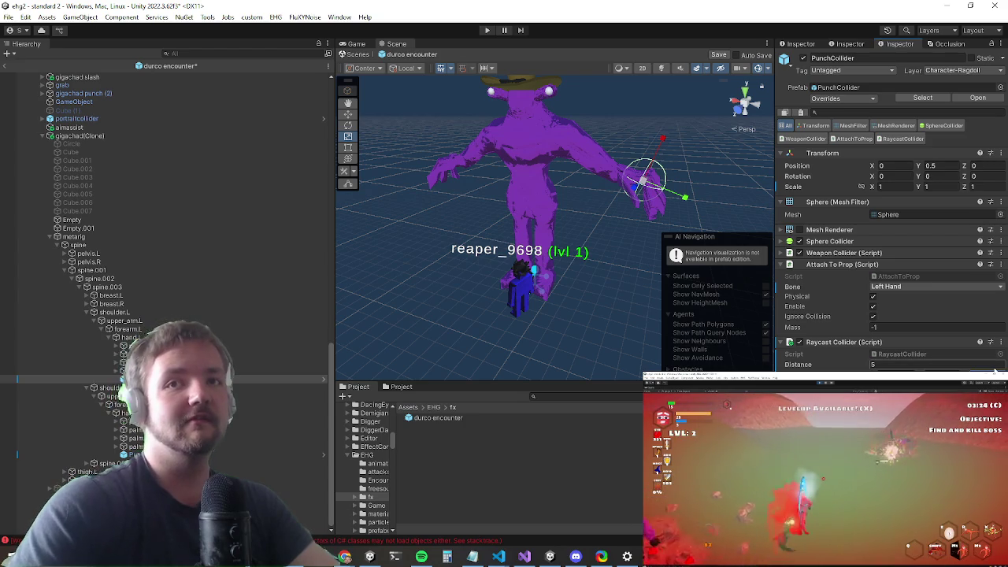
pyautogui.write('3')
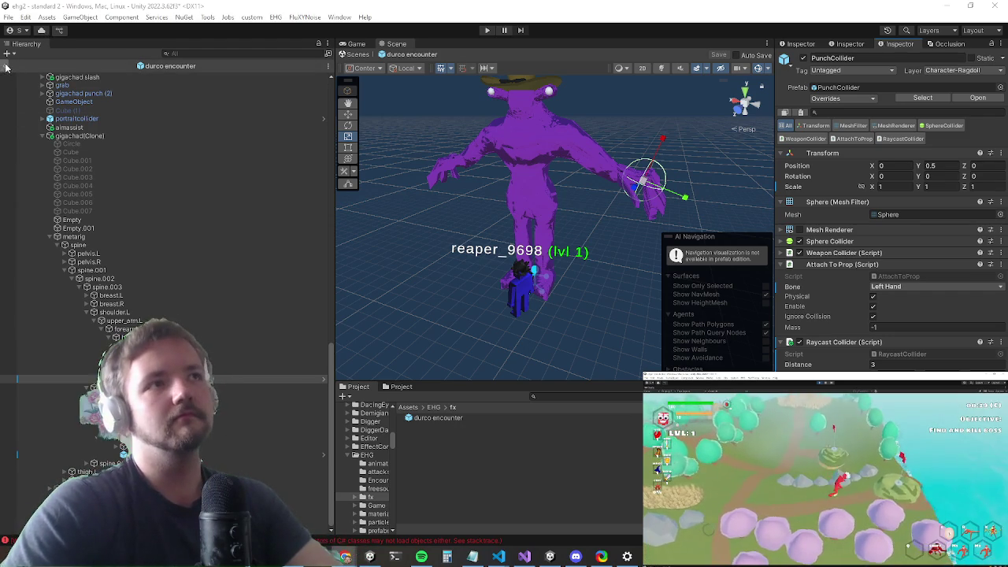
# Step: Return from the prefab, start play mode, and maximize the Game view with Shift+Space
pyautogui.click(392, 24)
pyautogui.click(487, 30)
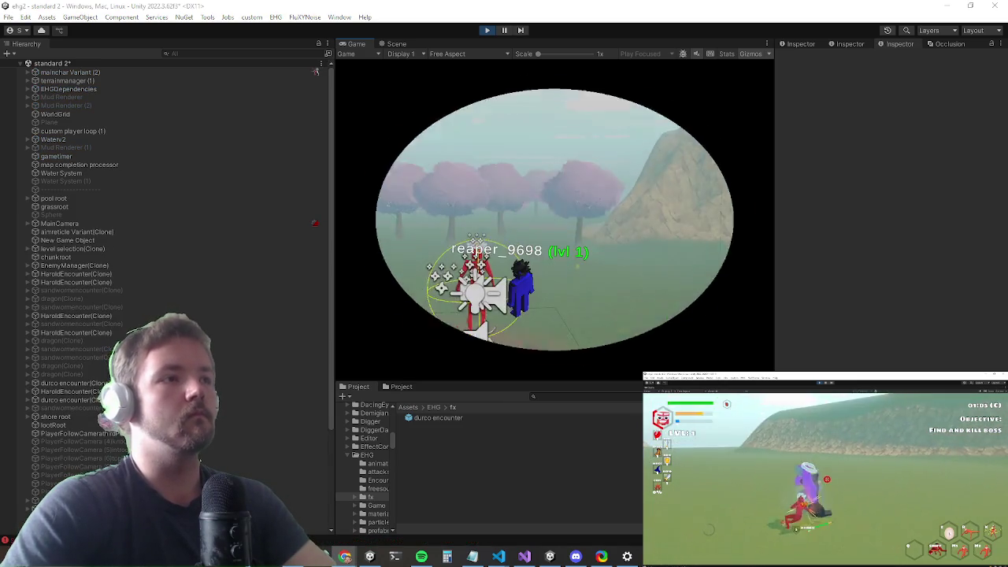
pyautogui.hotkey('shift', 'space')
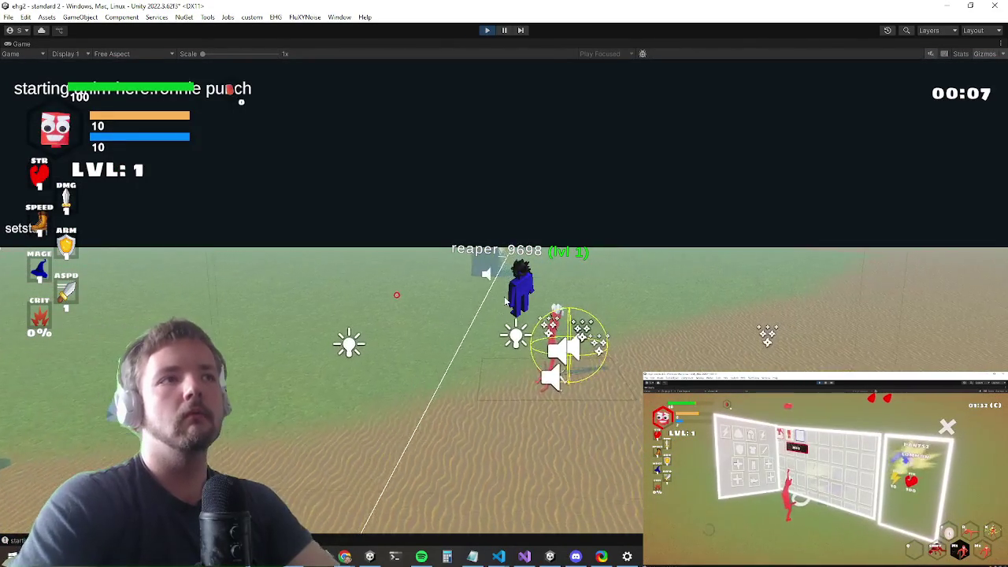
# Step: Enter 'setstat movementspeed 10' in the in-game console to raise the player's speed
pyautogui.write('tat movementspeed 10')
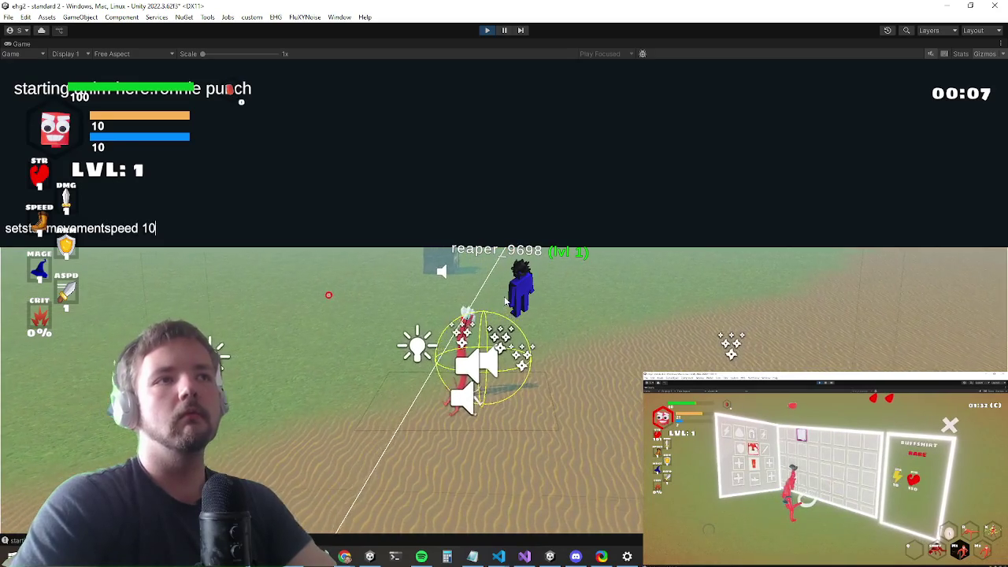
pyautogui.press('Return')
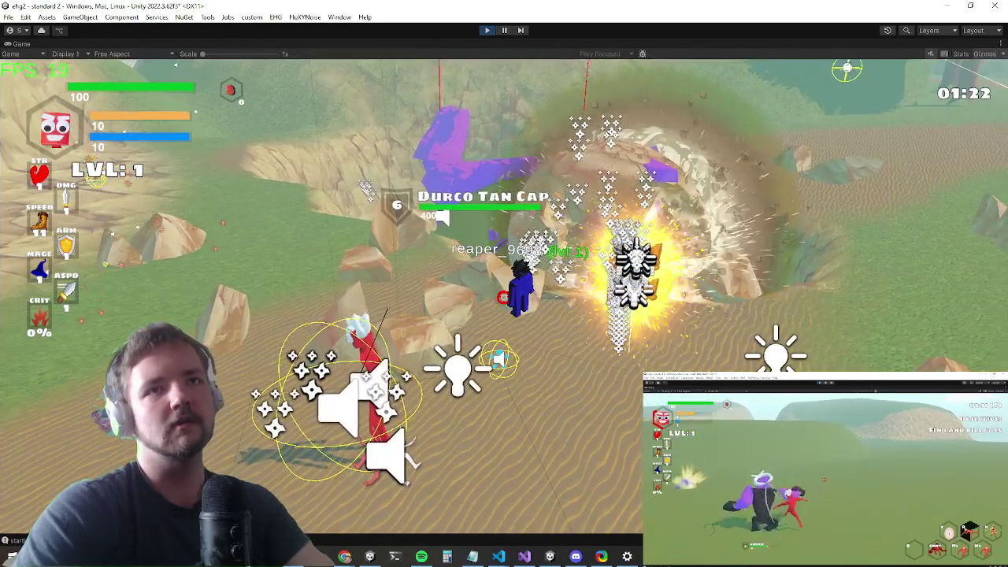
# Step: Switch to Visual Studio and review the RaycastCollider.cs code around line 73
pyautogui.hotkey('alt', 'Tab')
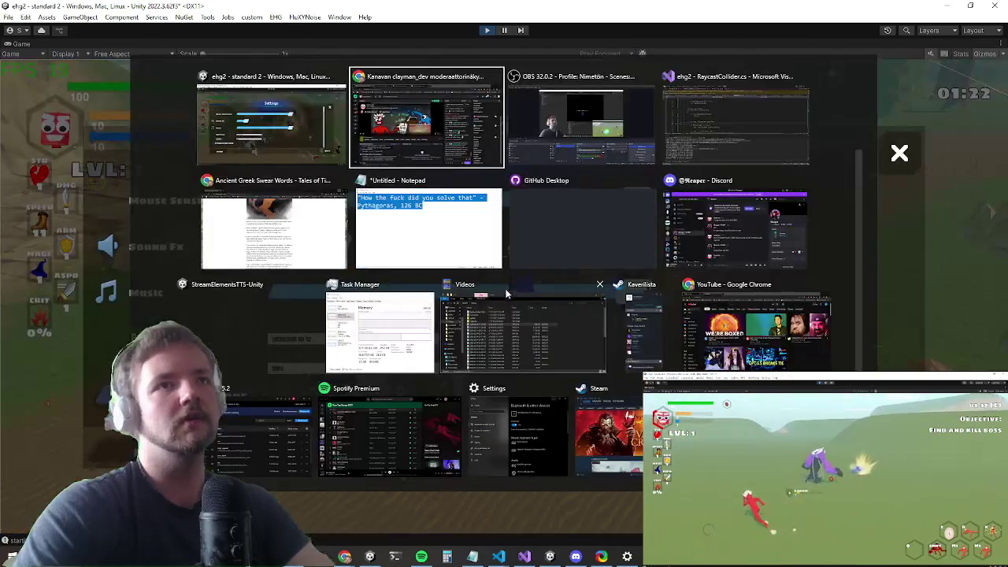
pyautogui.scroll(-5, 443, 138)
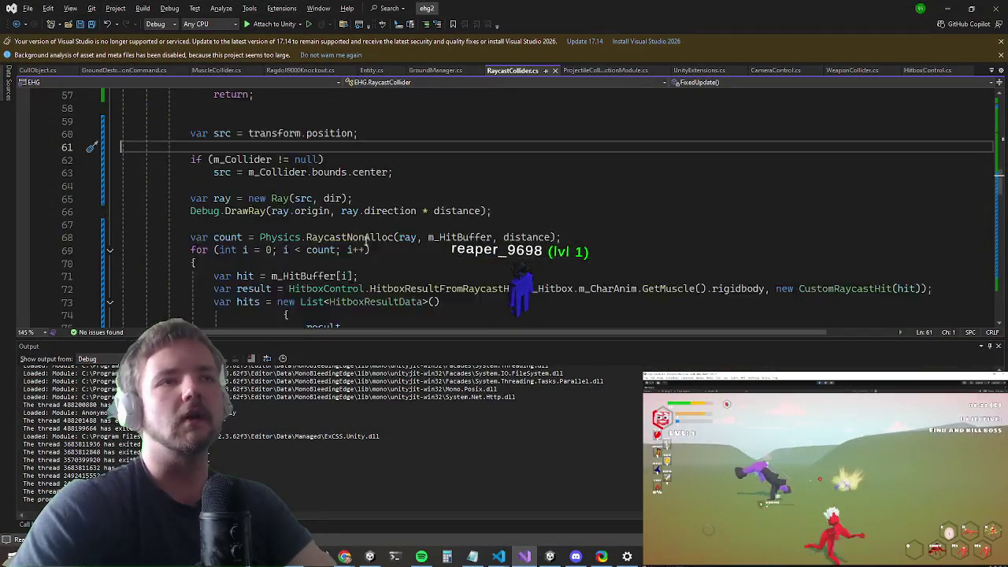
pyautogui.scroll(-1, 391, 190)
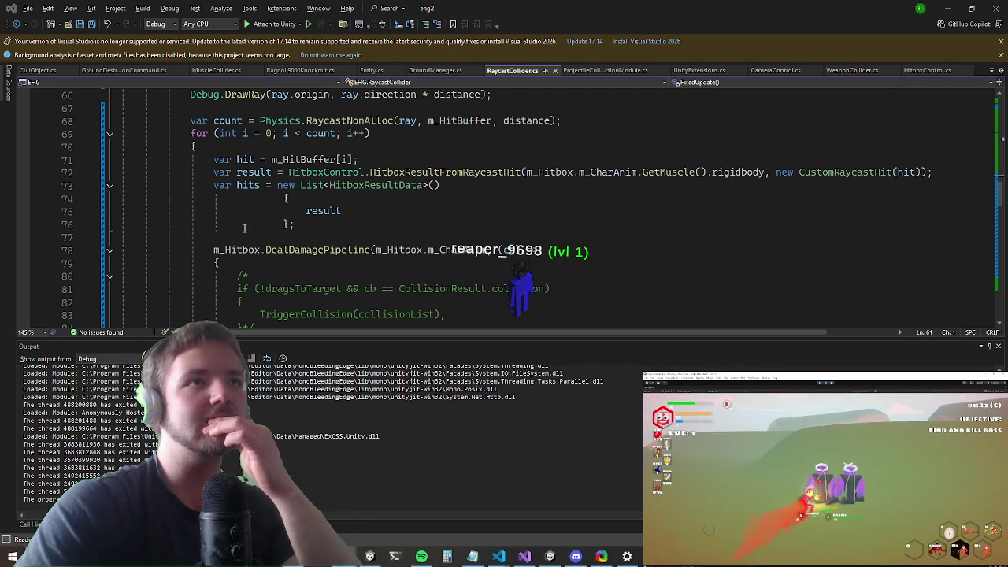
pyautogui.click(583, 188)
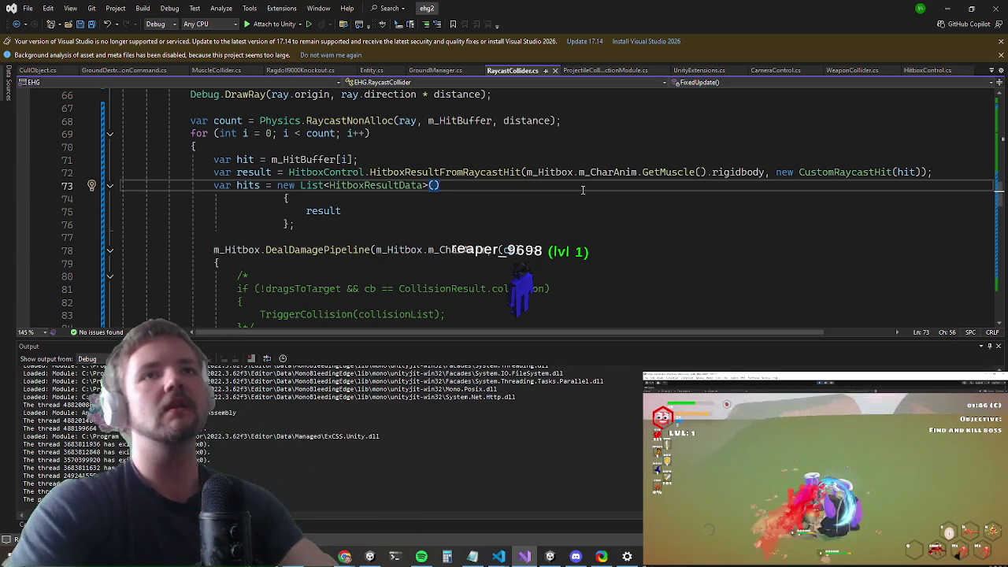
# Step: In ProjectileCollisionModule.cs, select the target lookup and duplicate-check block, lines 91–101
pyautogui.click(609, 72)
pyautogui.click(426, 167)
pyautogui.scroll(4, 438, 186)
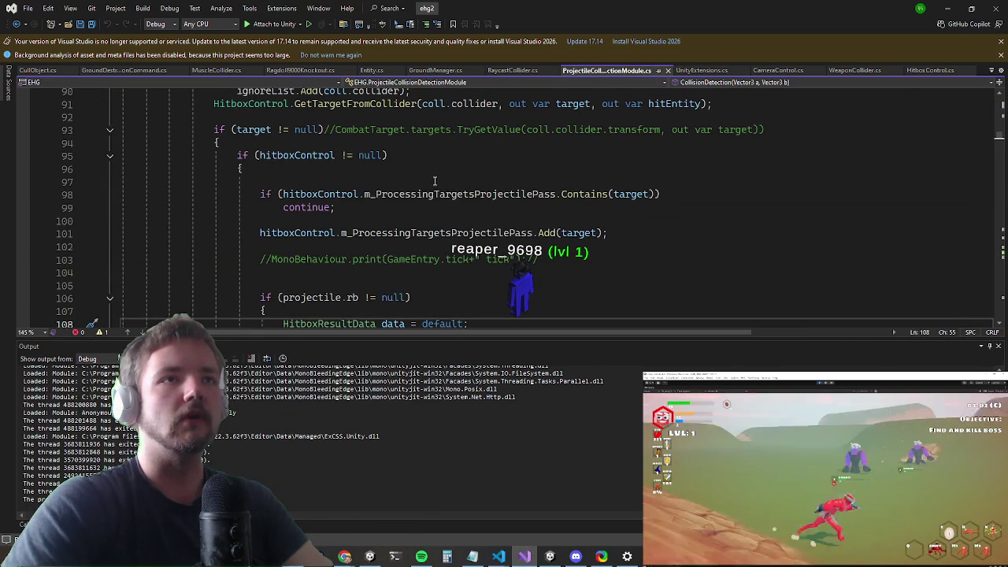
pyautogui.click(630, 194)
pyautogui.scroll(3, 536, 211)
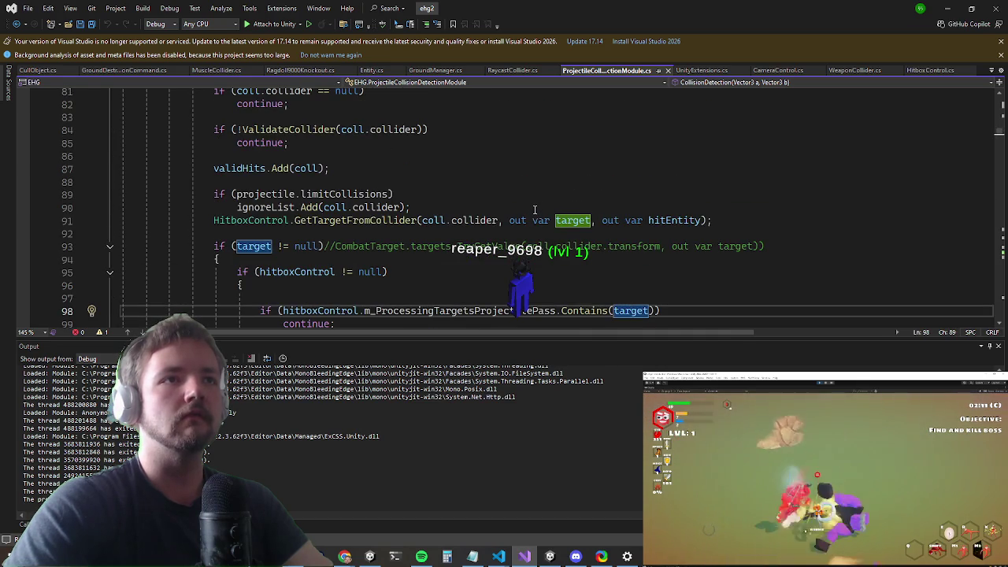
pyautogui.scroll(2, 535, 210)
pyautogui.scroll(-4, 534, 210)
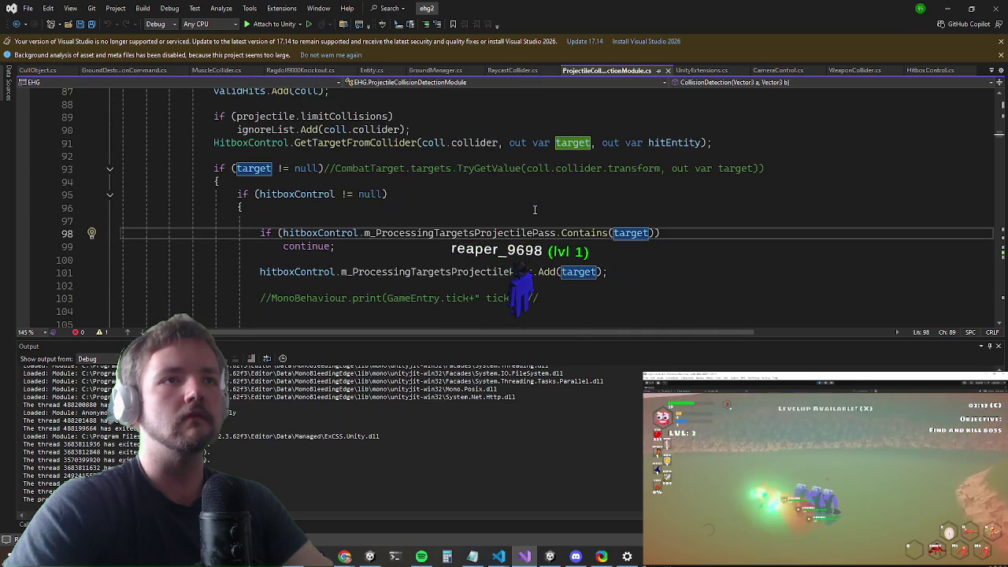
pyautogui.scroll(-1, 535, 209)
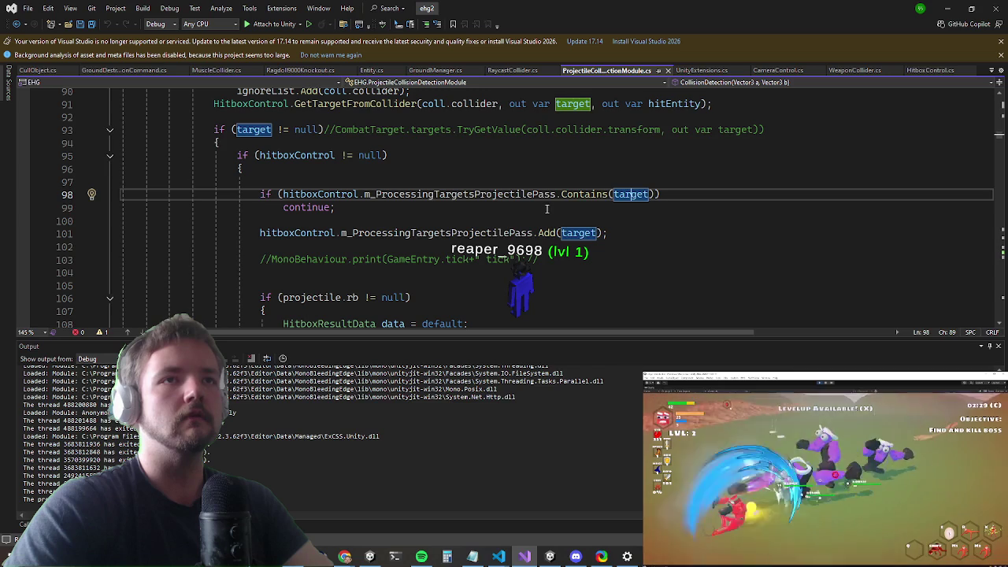
pyautogui.scroll(1, 547, 209)
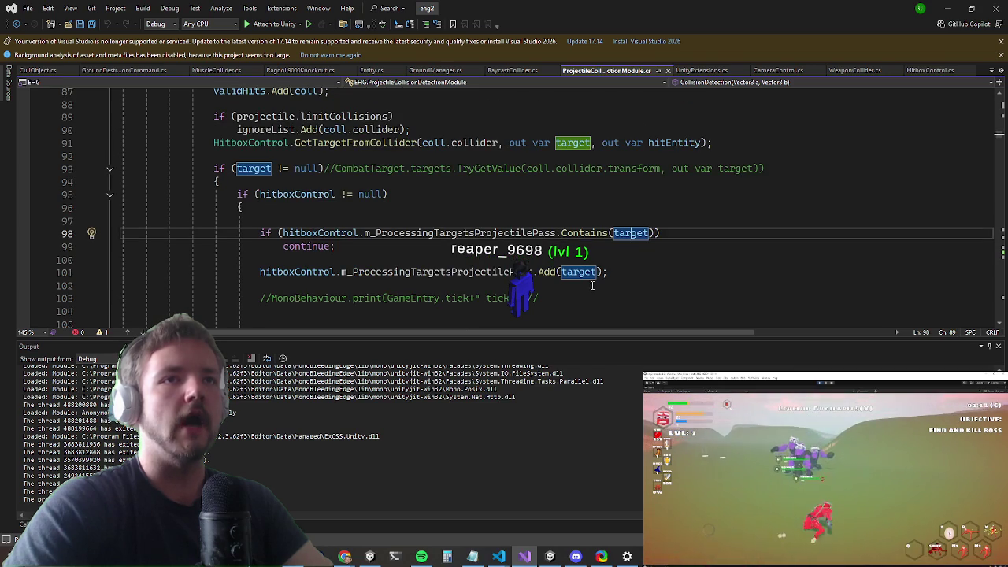
pyautogui.moveTo(627, 277)
pyautogui.mouseDown()
pyautogui.moveTo(259, 272)
pyautogui.moveTo(134, 130)
pyautogui.moveTo(148, 154)
pyautogui.mouseUp()
pyautogui.hotkey('ctrl', 'c')
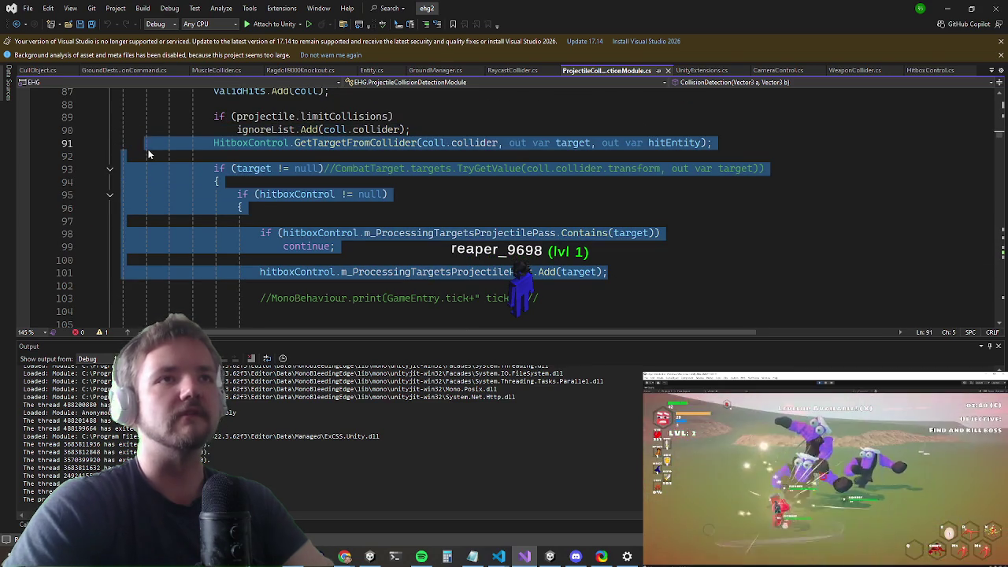
# Step: Paste the target lookup block into RaycastCollider.cs after line 71, passing hit as the collider
pyautogui.hotkey('ctrl', 'Tab')
pyautogui.scroll(4, 379, 250)
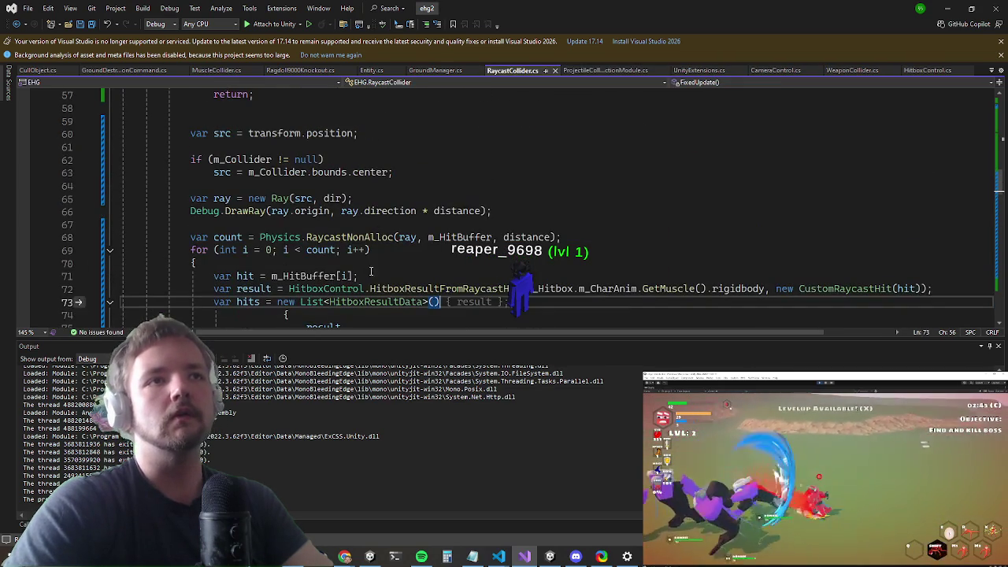
pyautogui.press('Return')
pyautogui.hotkey('ctrl', 'v')
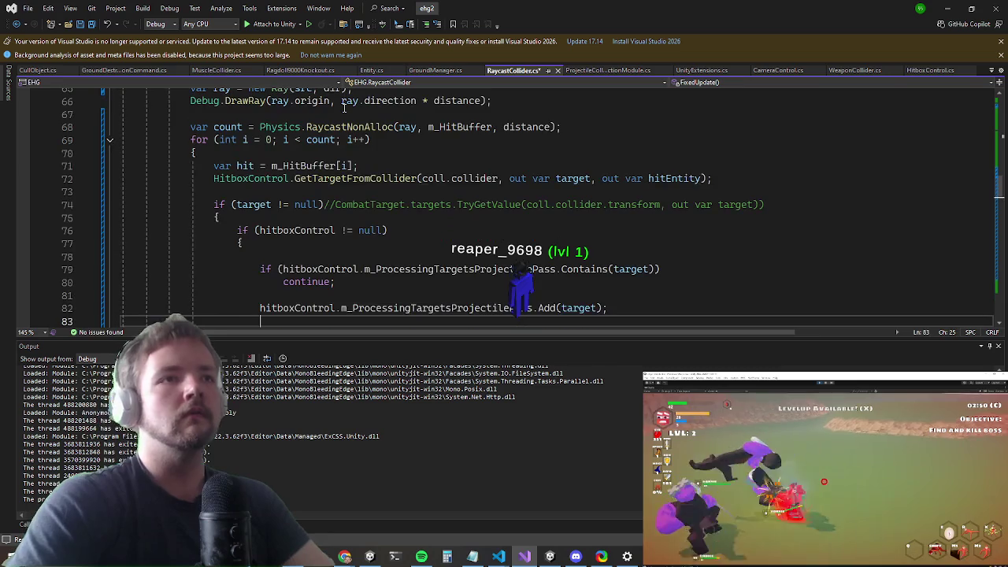
pyautogui.write('}')
pyautogui.press('Return')
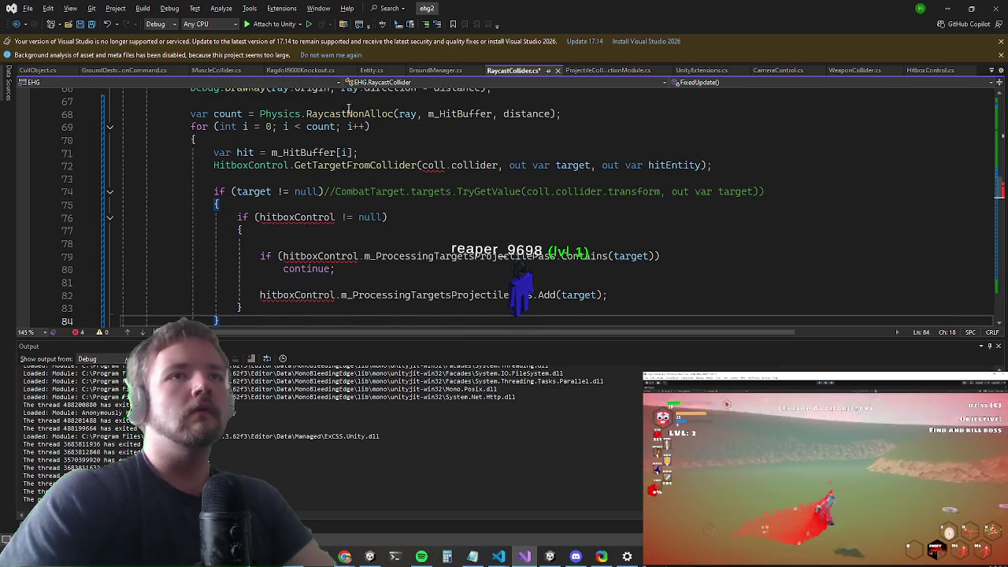
pyautogui.scroll(3, 344, 108)
pyautogui.click(445, 281)
pyautogui.press('BackSpace')
pyautogui.press('BackSpace')
pyautogui.press('BackSpace')
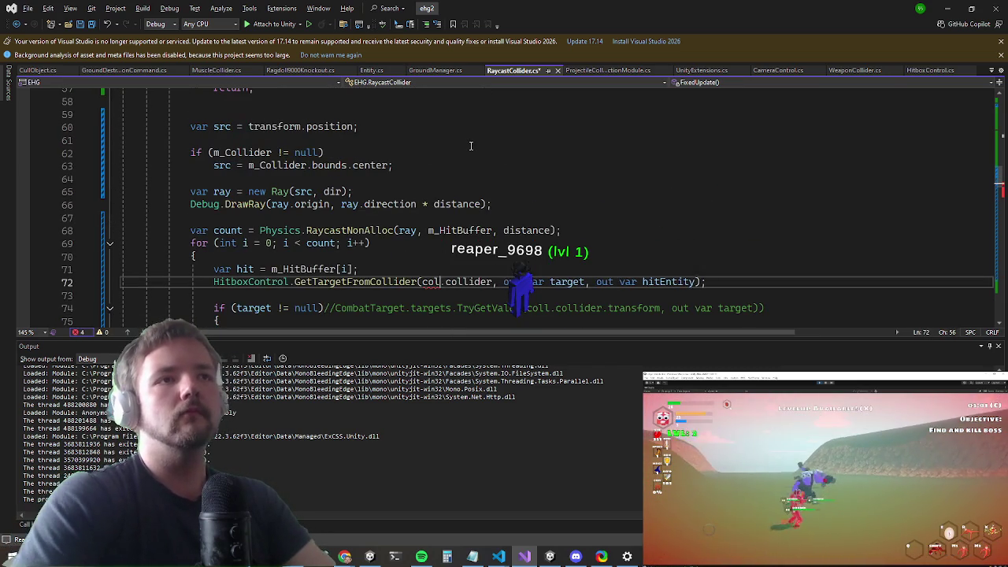
pyautogui.write('hit')
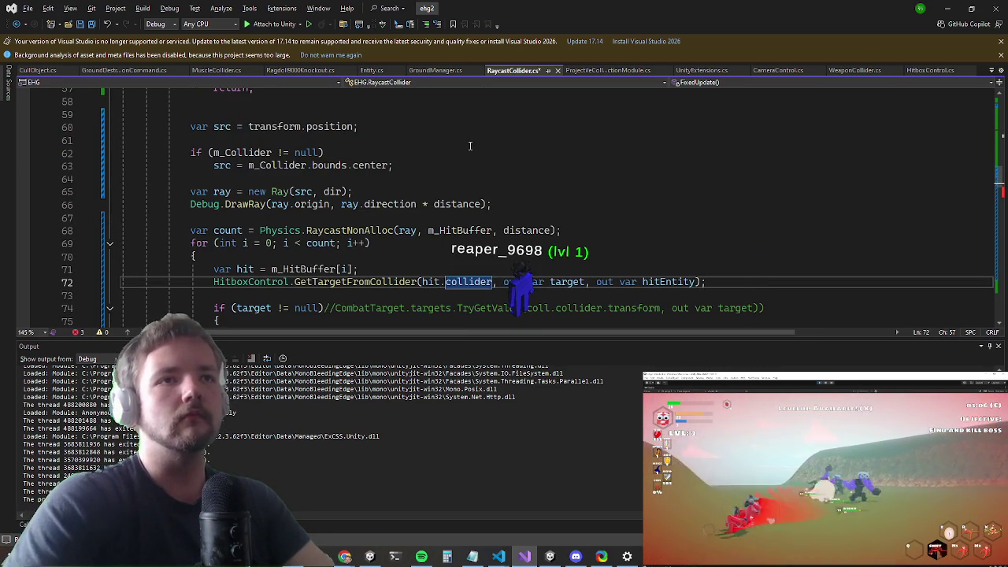
# Step: Replace hitboxControl with m_Hitbox on line 76 using the completion
pyautogui.scroll(-4, 471, 146)
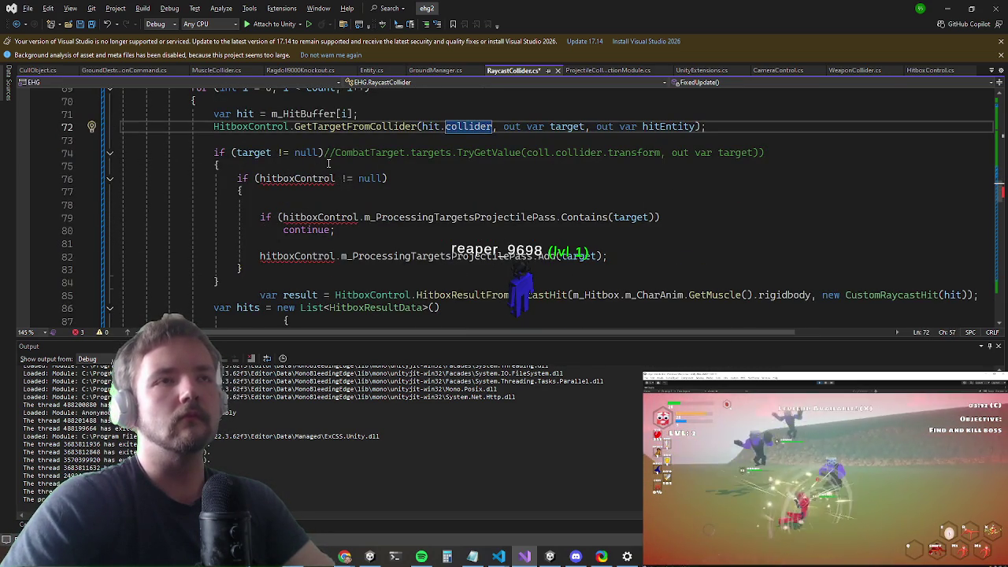
pyautogui.click(337, 178)
pyautogui.press('BackSpace')
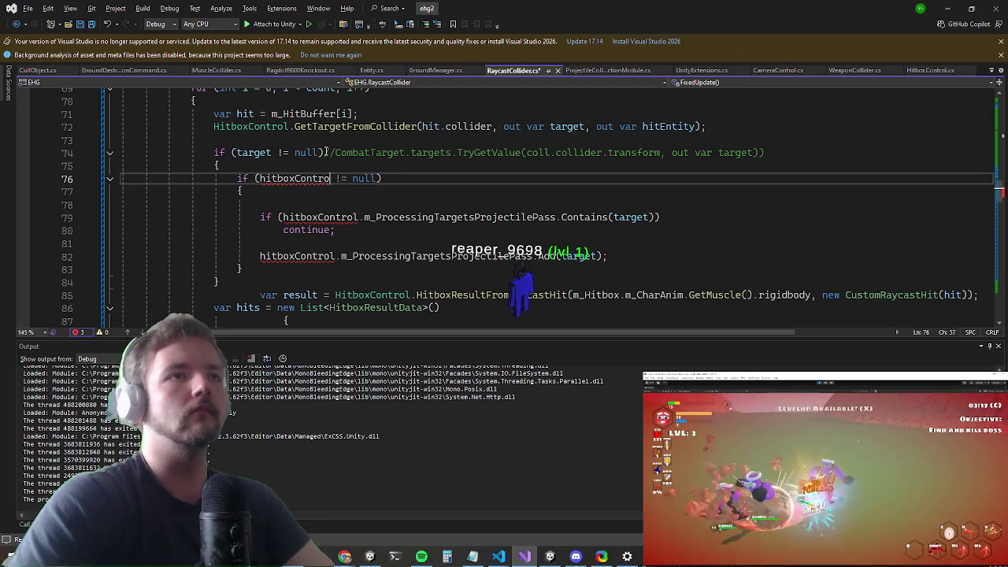
pyautogui.write('hitbo')
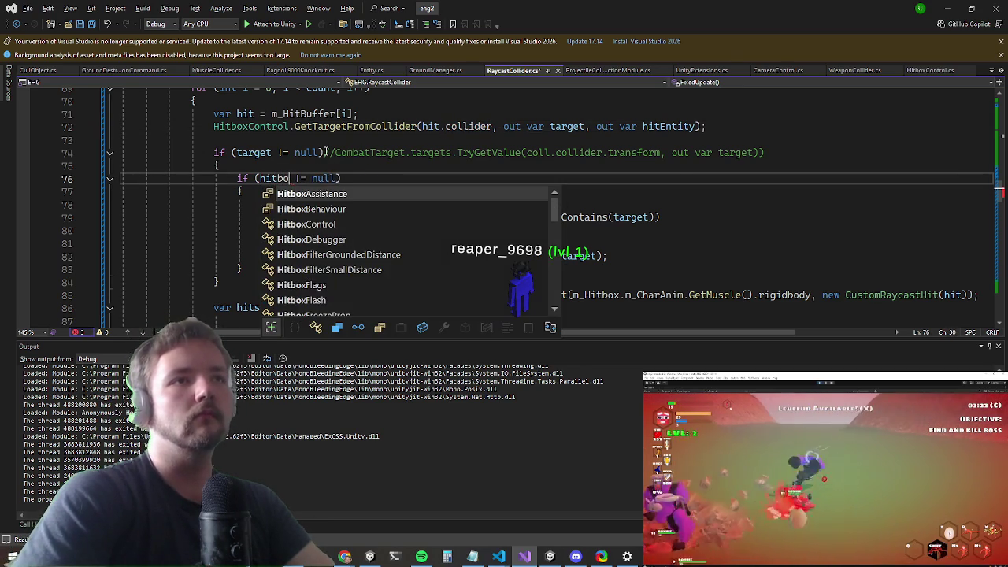
pyautogui.press('BackSpace')
pyautogui.press('BackSpace')
pyautogui.press('BackSpace')
pyautogui.press('BackSpace')
pyautogui.press('BackSpace')
pyautogui.write('m_hi')
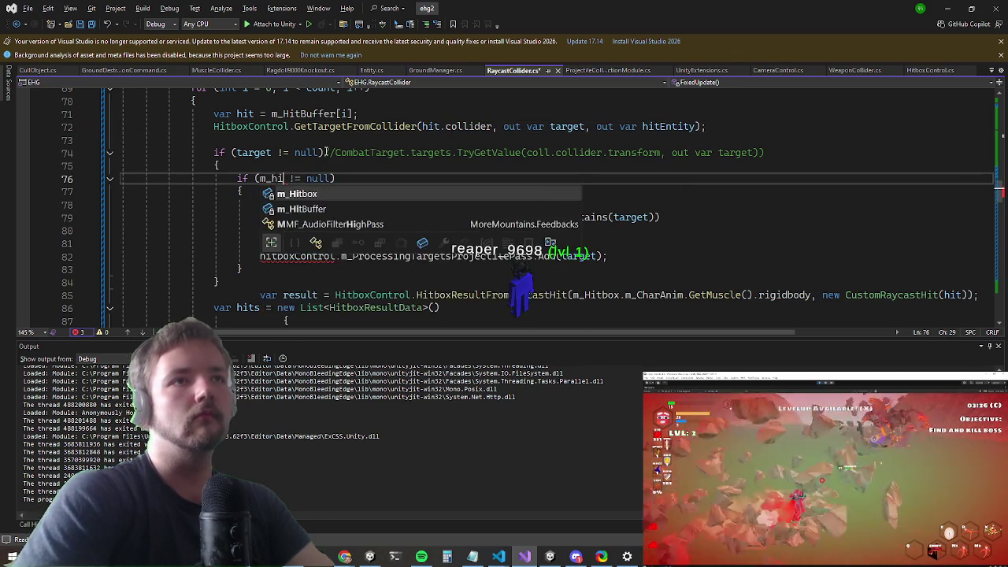
pyautogui.press('Tab')
pyautogui.hotkey('ctrl', 'shift', 'Left')
pyautogui.hotkey('ctrl', 'c')
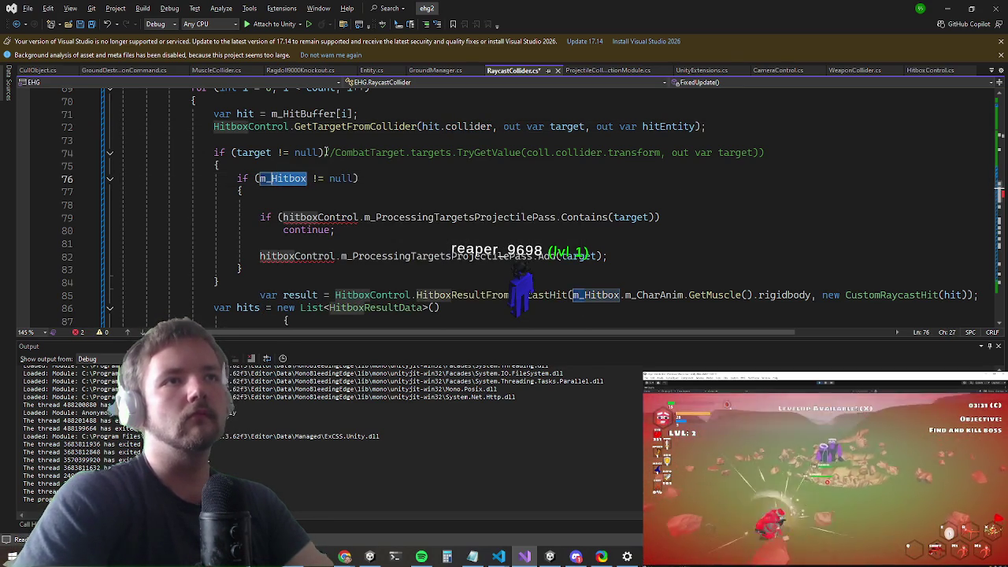
# Step: Swap hitboxControl for m_Hitbox on lines 79 and 82, accepting the Copilot suggestion
pyautogui.press('Down')
pyautogui.press('Down')
pyautogui.press('Down')
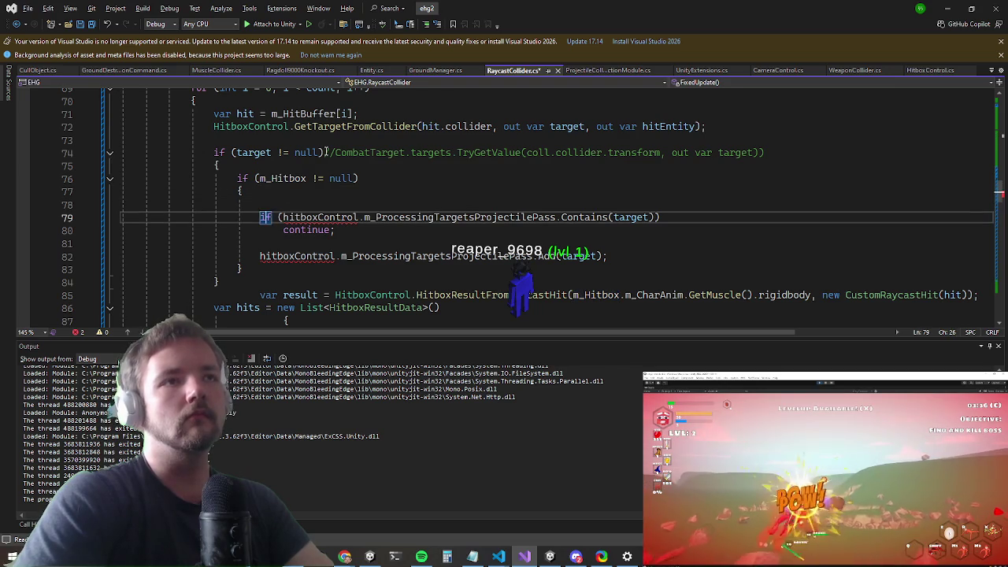
pyautogui.press('Right')
pyautogui.press('Right')
pyautogui.press('Right')
pyautogui.hotkey('ctrl', 'shift', 'Right')
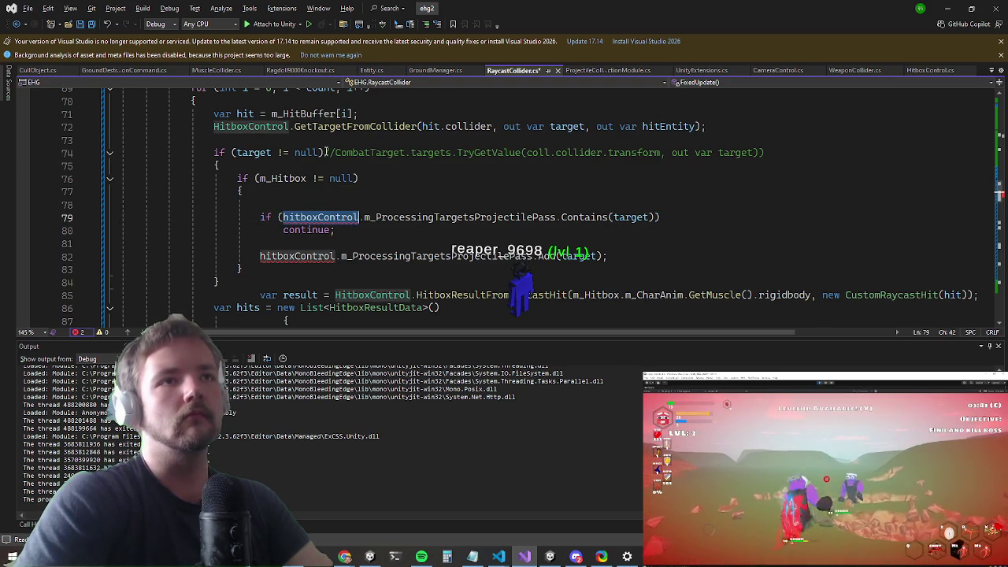
pyautogui.hotkey('ctrl', 'v')
pyautogui.press('Down')
pyautogui.press('Down')
pyautogui.press('Down')
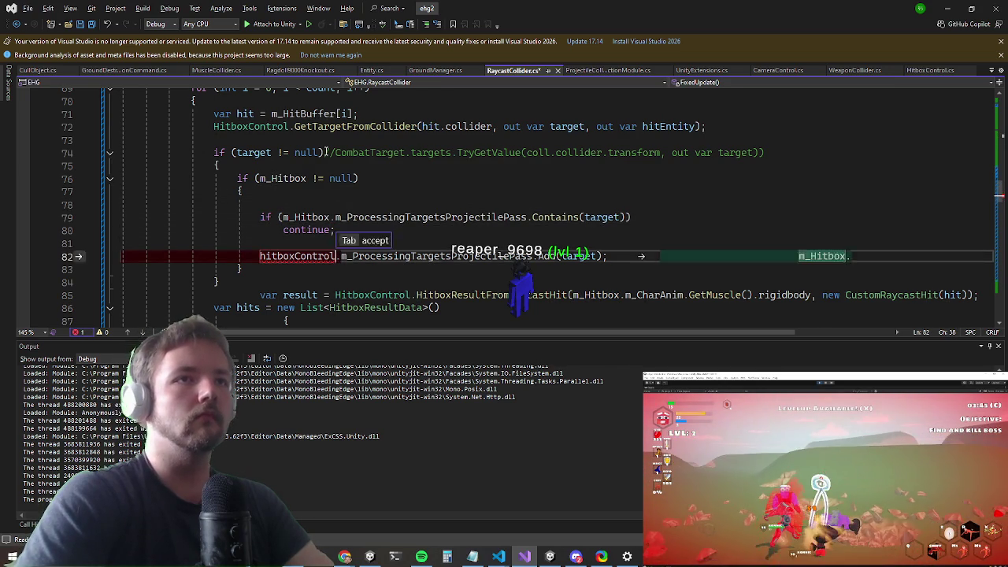
pyautogui.hotkey('ctrl', 'Left')
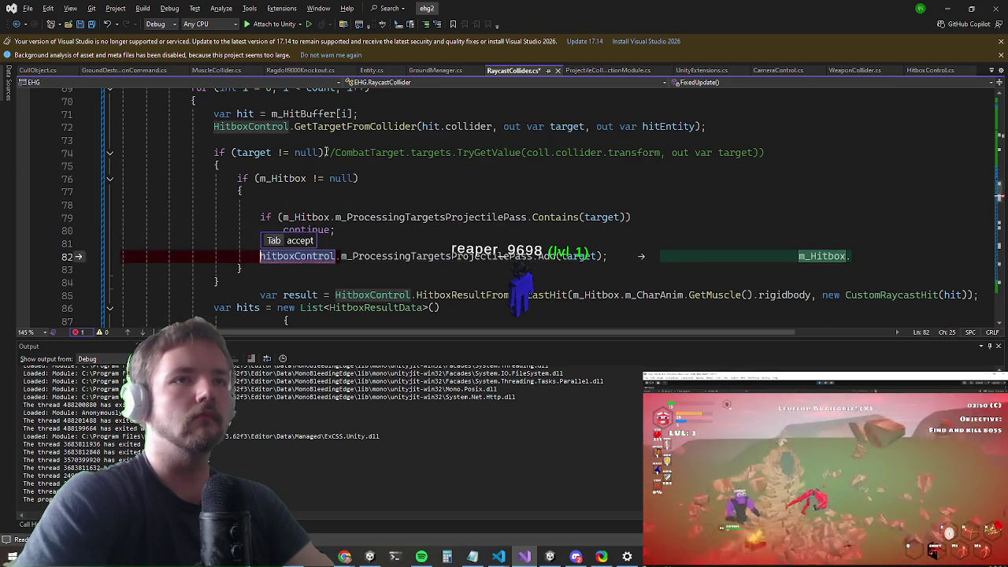
pyautogui.press('Tab')
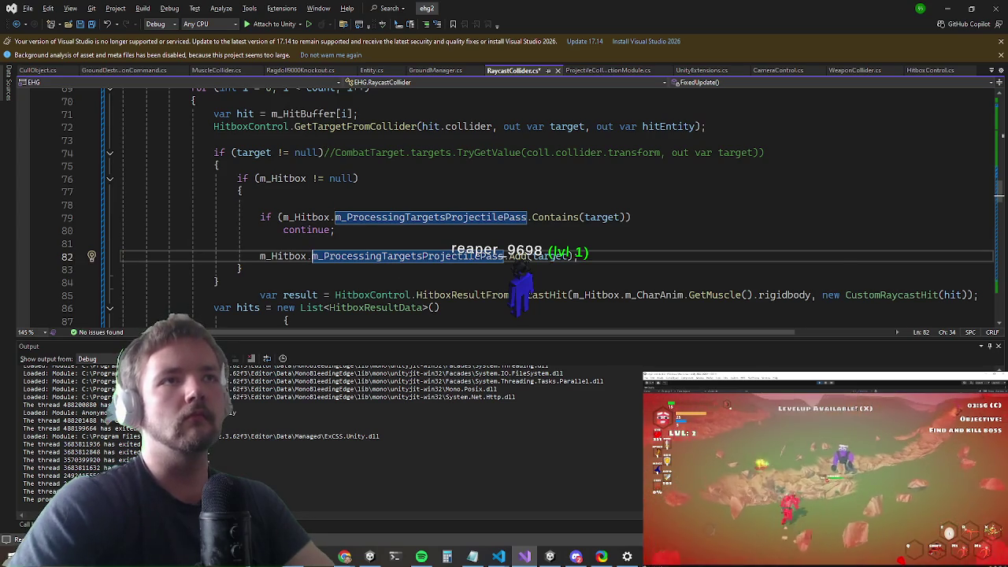
pyautogui.scroll(-2, 466, 221)
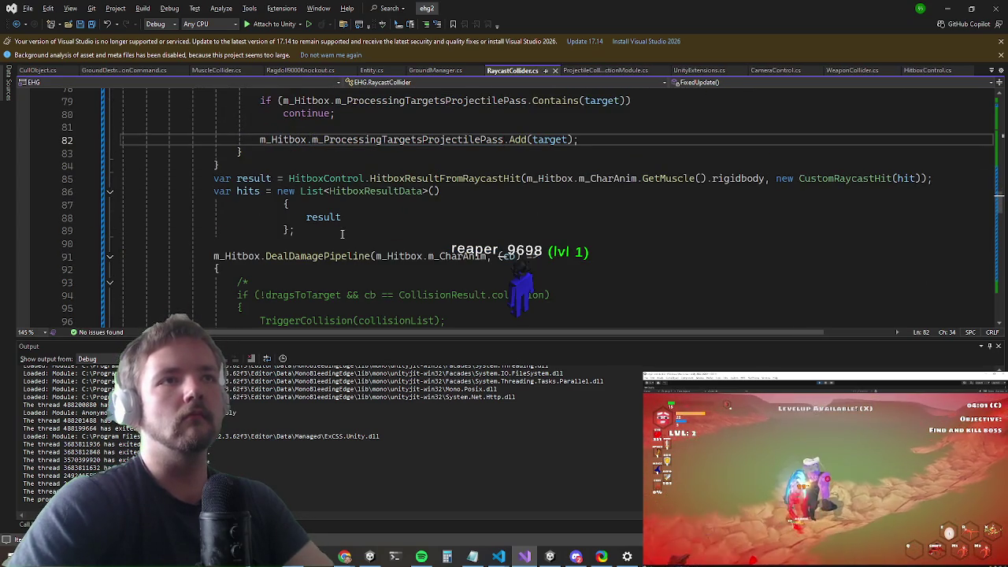
pyautogui.scroll(1, 342, 231)
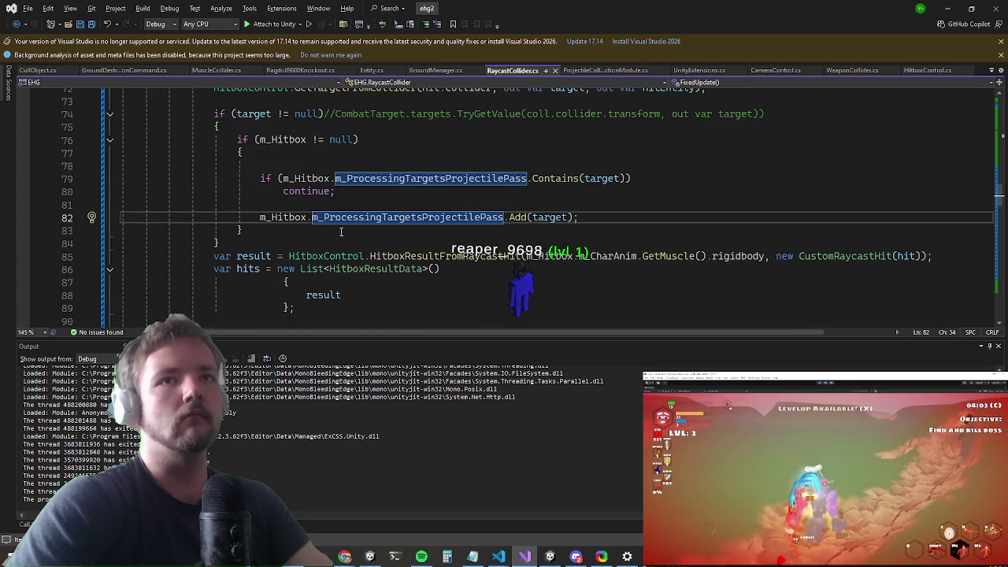
# Step: Resume the game to play-test the updated hitbox code, then pause and return to Visual Studio
pyautogui.click(949, 6)
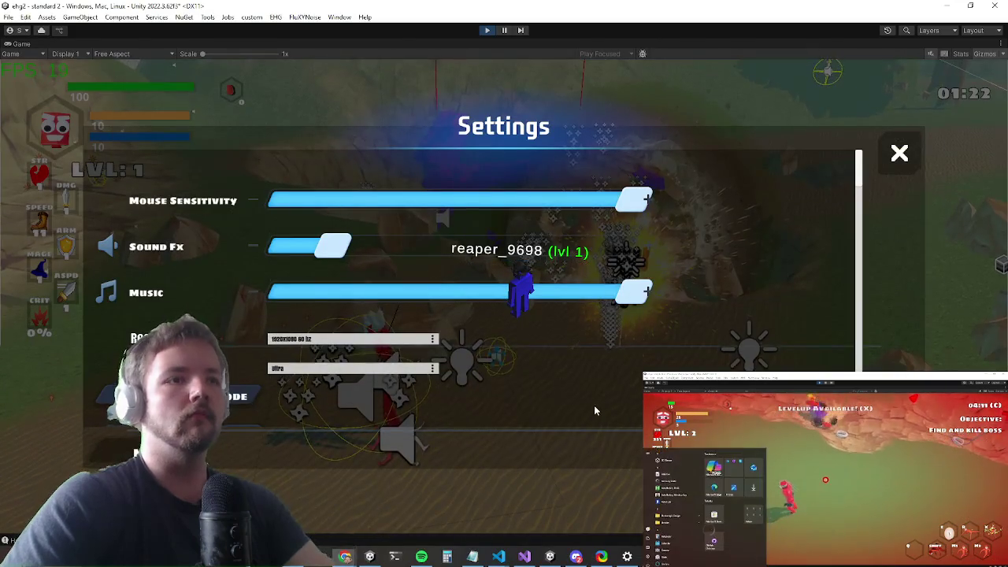
pyautogui.press('Escape')
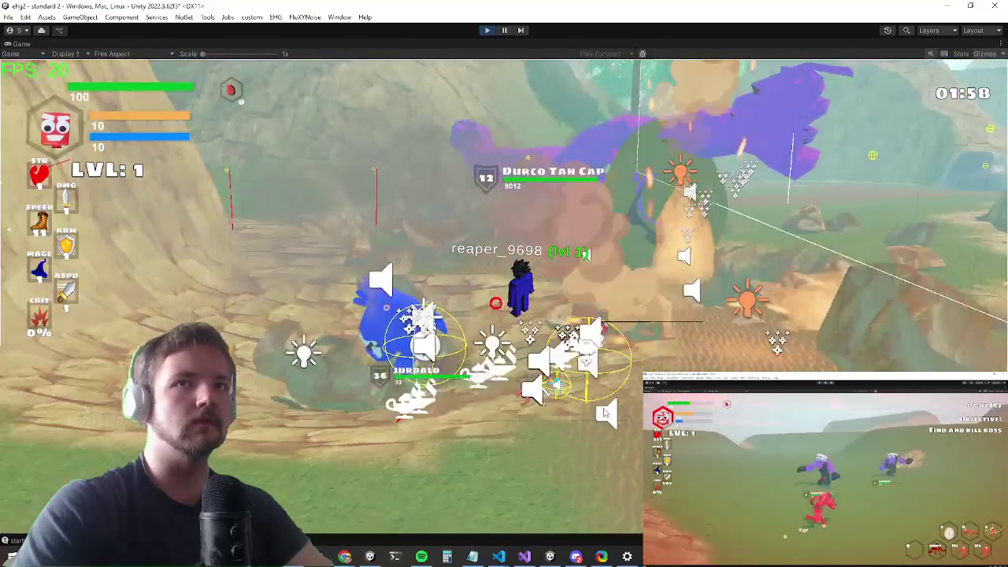
pyautogui.press('Escape')
pyautogui.hotkey('alt', 'Tab')
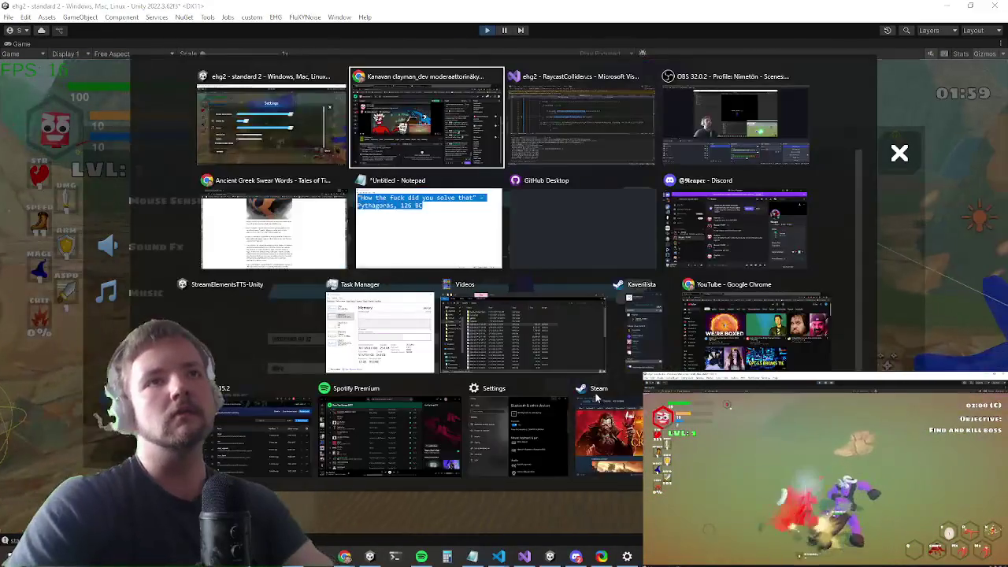
pyautogui.hotkey('alt', 'Tab')
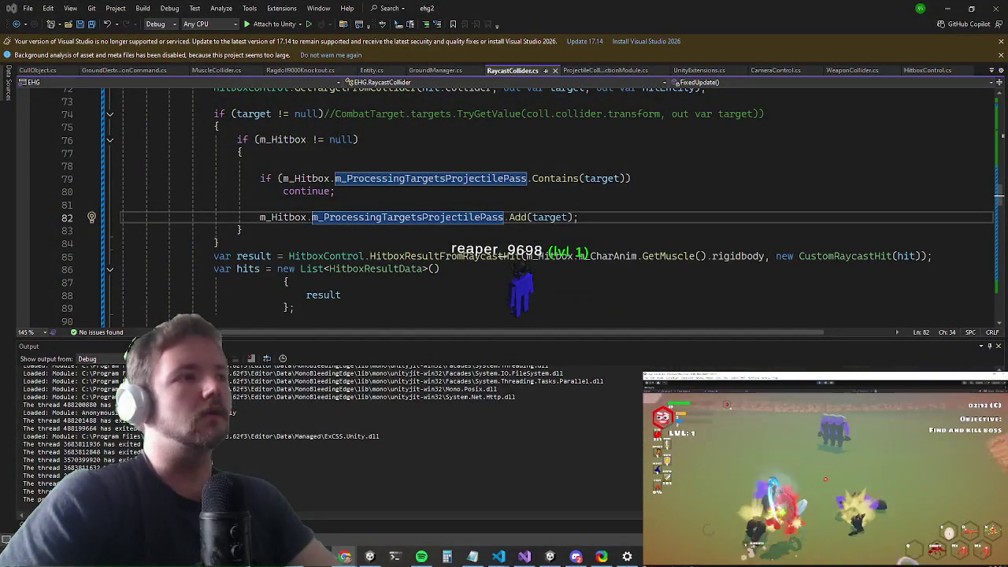
# Step: Add 'var dst = distance * m_Hitbox.entity.sizeVariable;' below the ray declaration
pyautogui.scroll(3, 403, 264)
pyautogui.scroll(2, 387, 172)
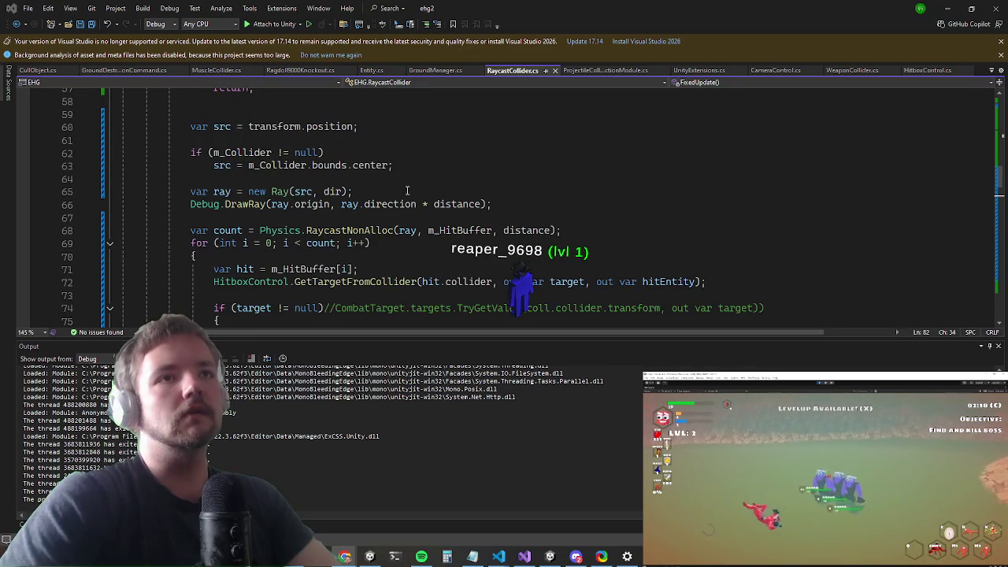
pyautogui.scroll(1, 445, 196)
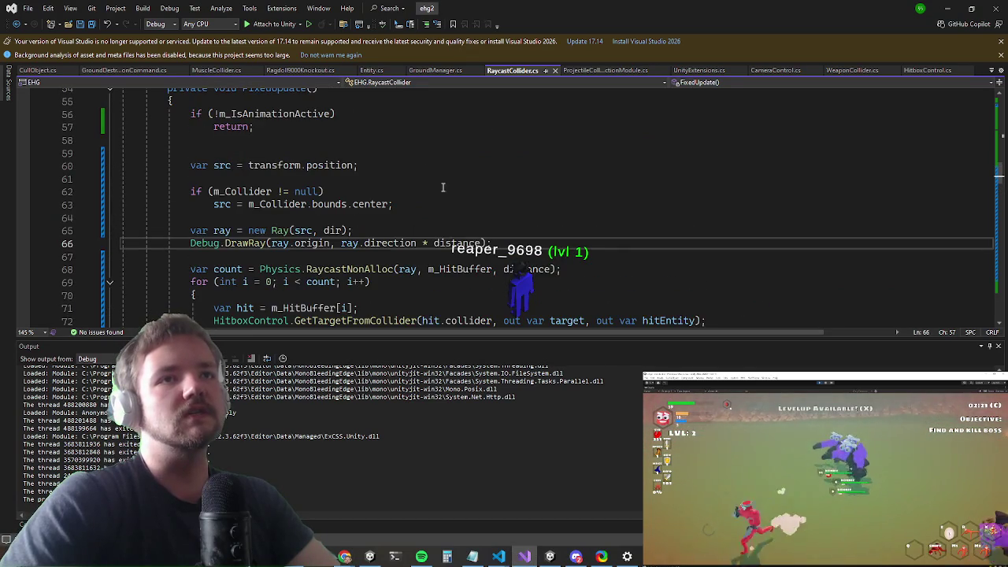
pyautogui.click(412, 231)
pyautogui.press('Return')
pyautogui.write('var dst ')
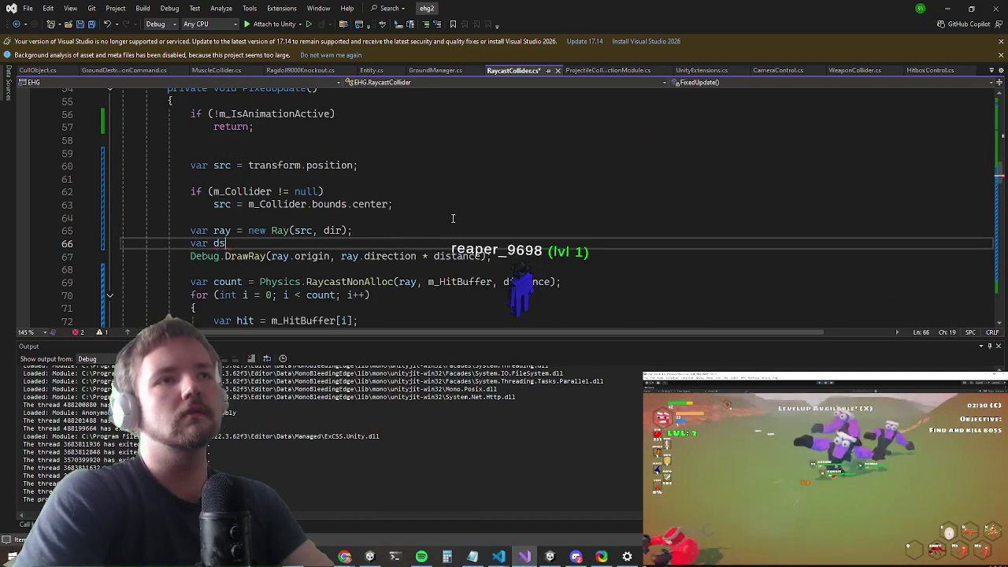
pyautogui.write('= distance')
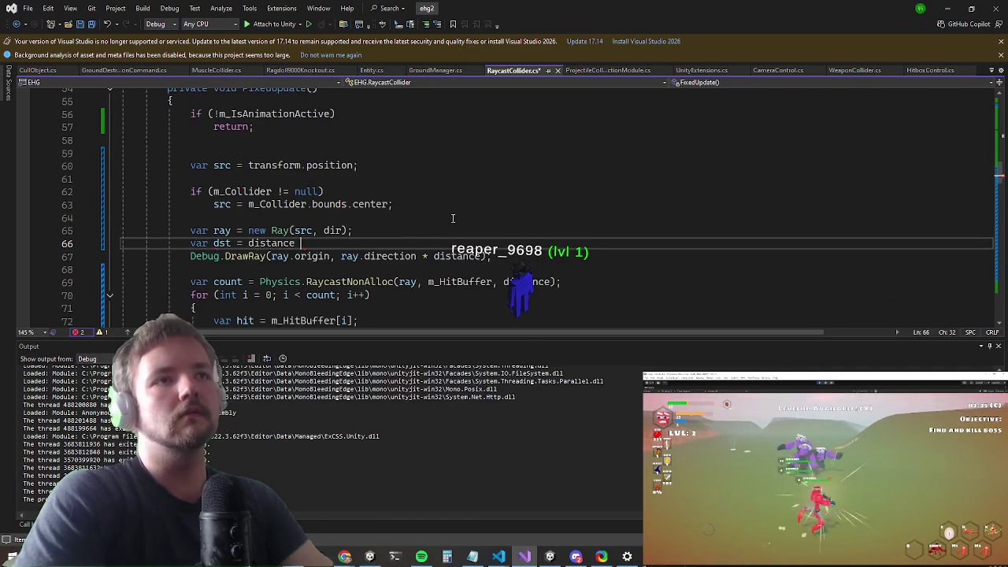
pyautogui.write(' * m_')
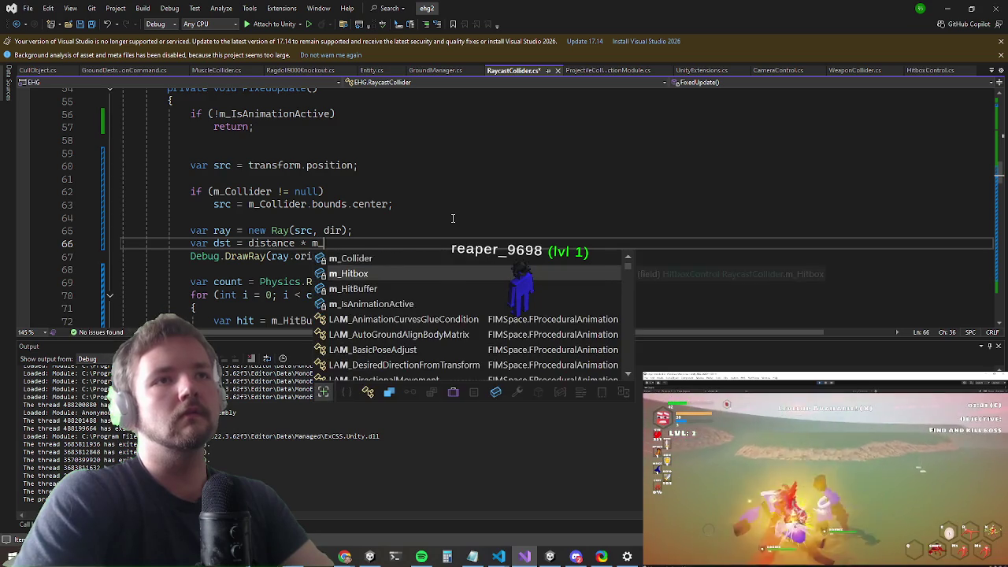
pyautogui.write('Hitbox.entity.sizeVariable;')
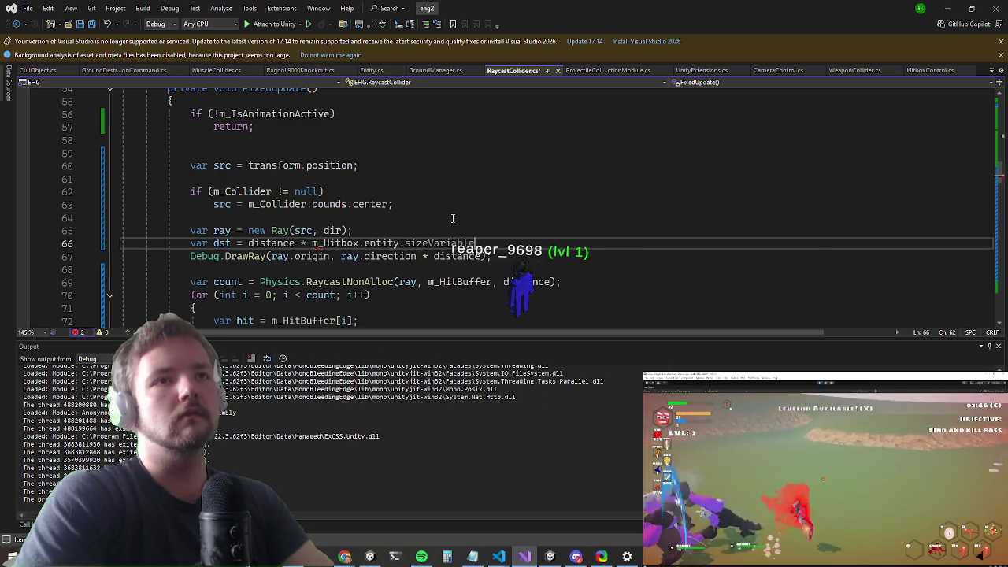
pyautogui.press('Down')
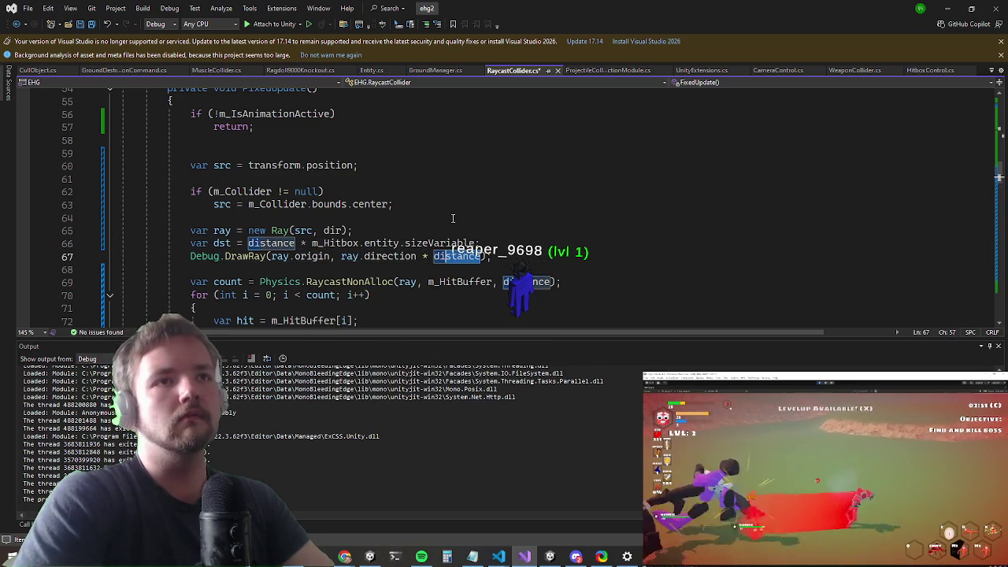
# Step: Use dst as the length for Debug.DrawRay and the RaycastNonAlloc distance
pyautogui.write('dst')
pyautogui.press('Down')
pyautogui.press('Down')
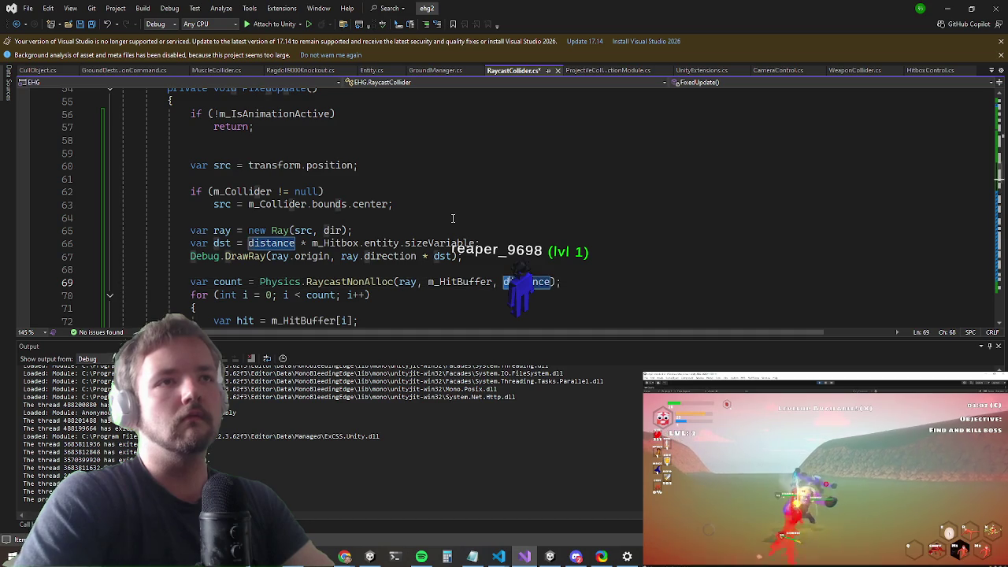
pyautogui.write('dst')
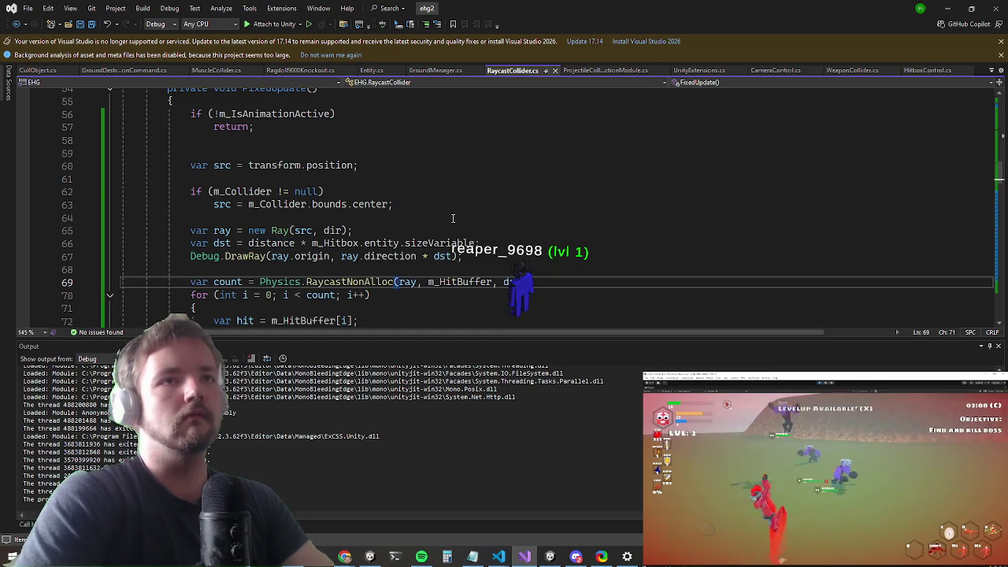
# Step: Resume the game to test the size-scaled raycast against Durco, then pause and return to Visual Studio
pyautogui.click(950, 10)
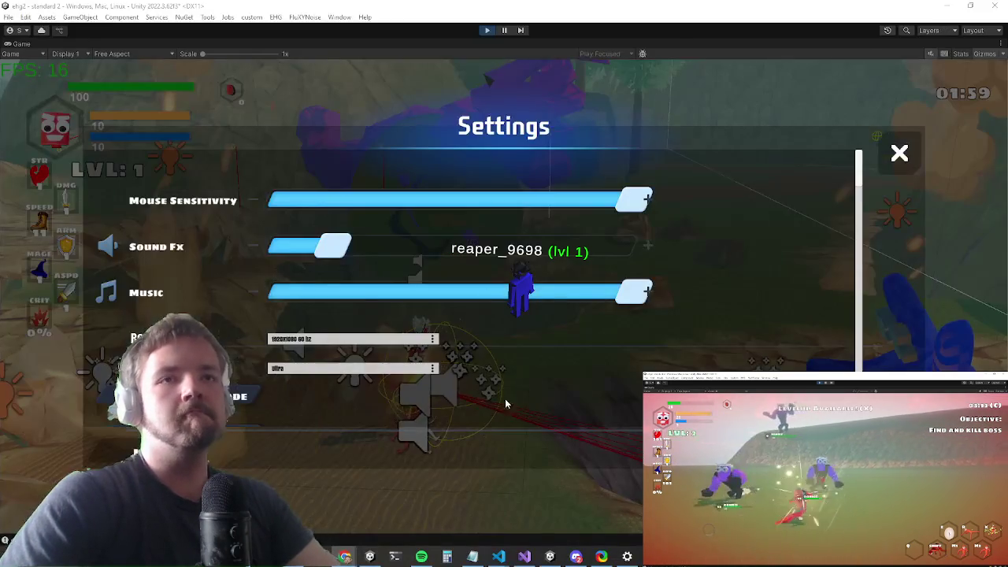
pyautogui.press('Escape')
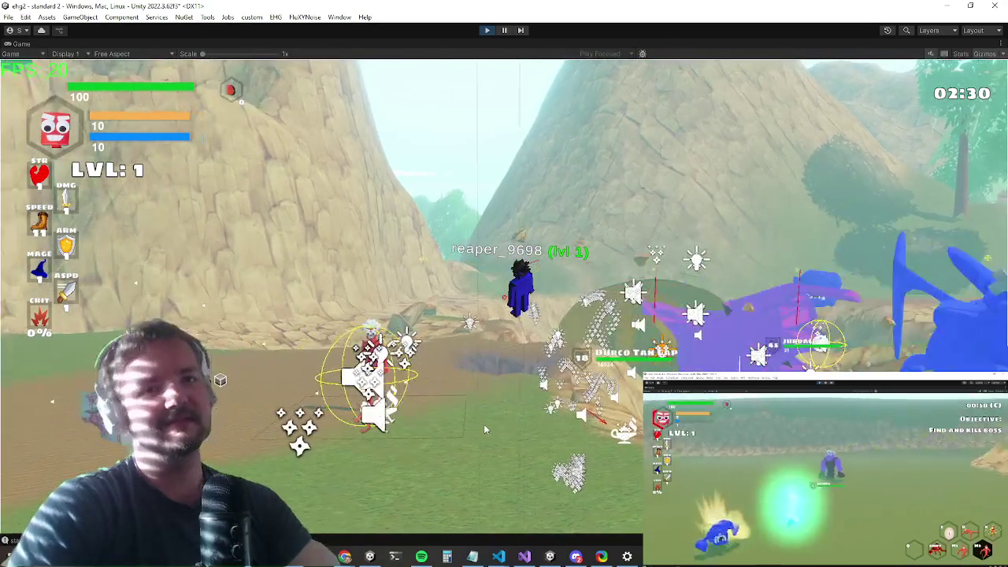
pyautogui.press('Escape')
pyautogui.hotkey('alt', 'Tab')
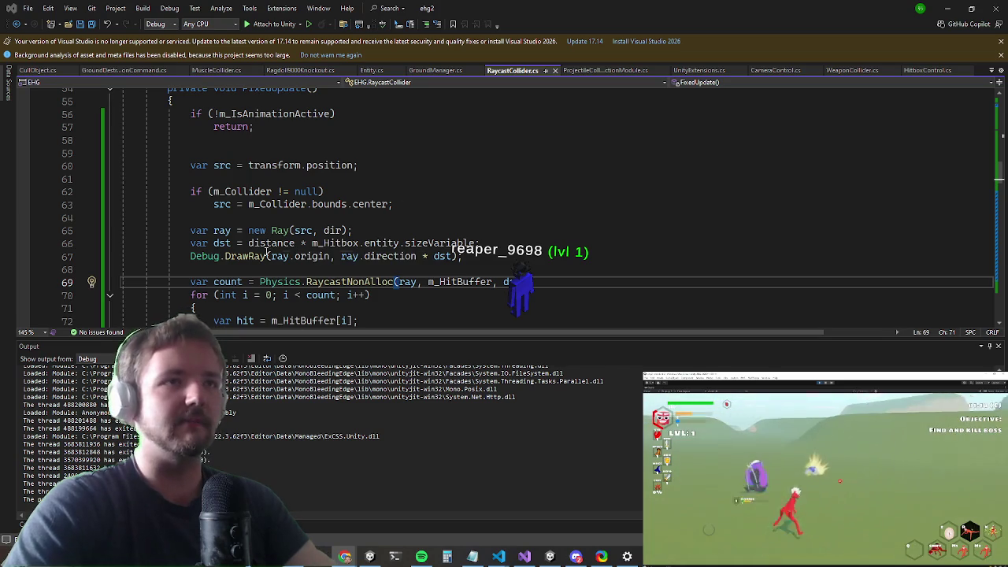
# Step: Comment out the Debug.DrawRay line below the dst line with //
pyautogui.click(177, 244)
pyautogui.press('Down')
pyautogui.write('//')
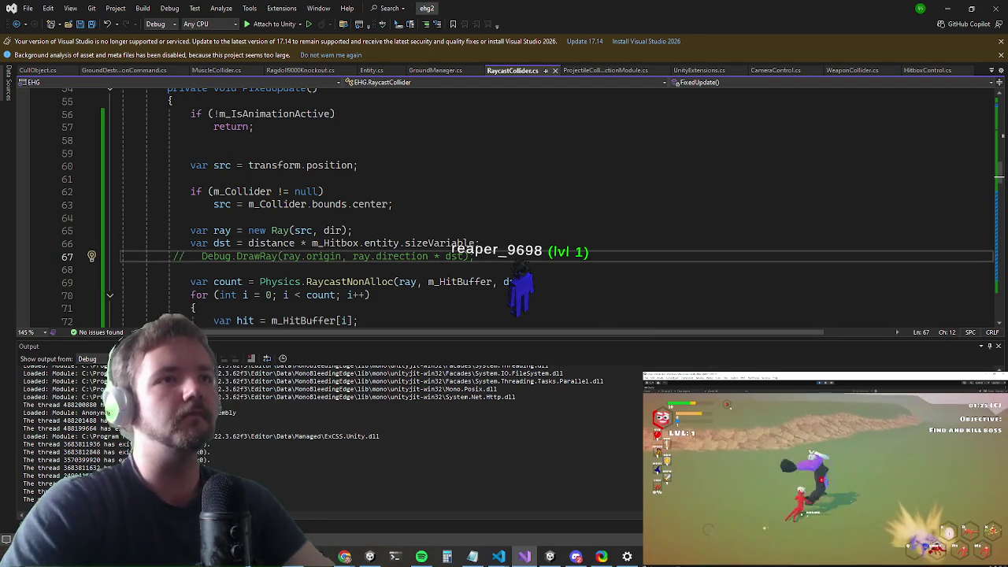
# Step: Remove ' * m_Hitbox.entity.sizeVariable' from the dst line and keep it as a // comment beneath
pyautogui.scroll(1, 323, 269)
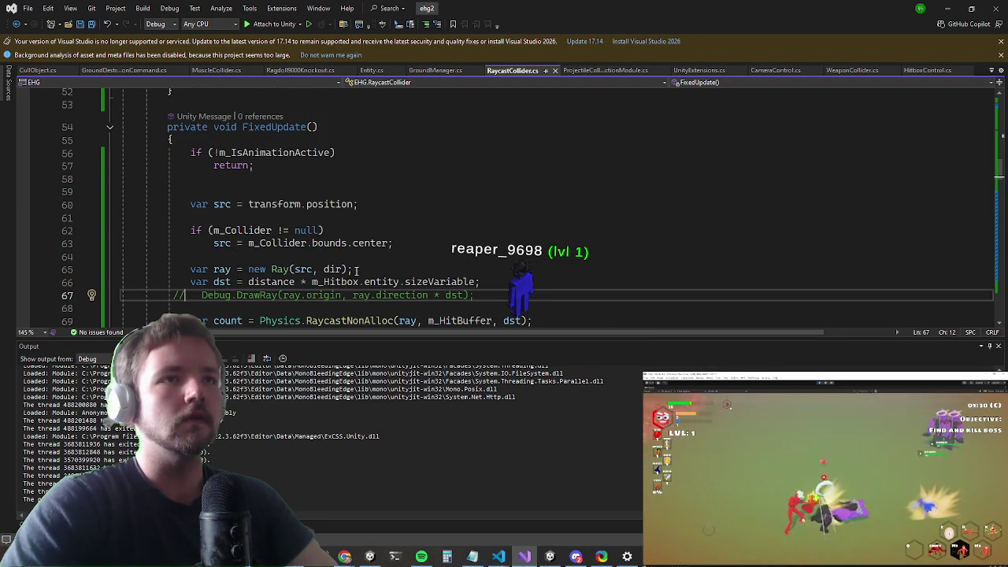
pyautogui.scroll(-2, 487, 229)
pyautogui.moveTo(475, 204); pyautogui.dragTo(366, 204)
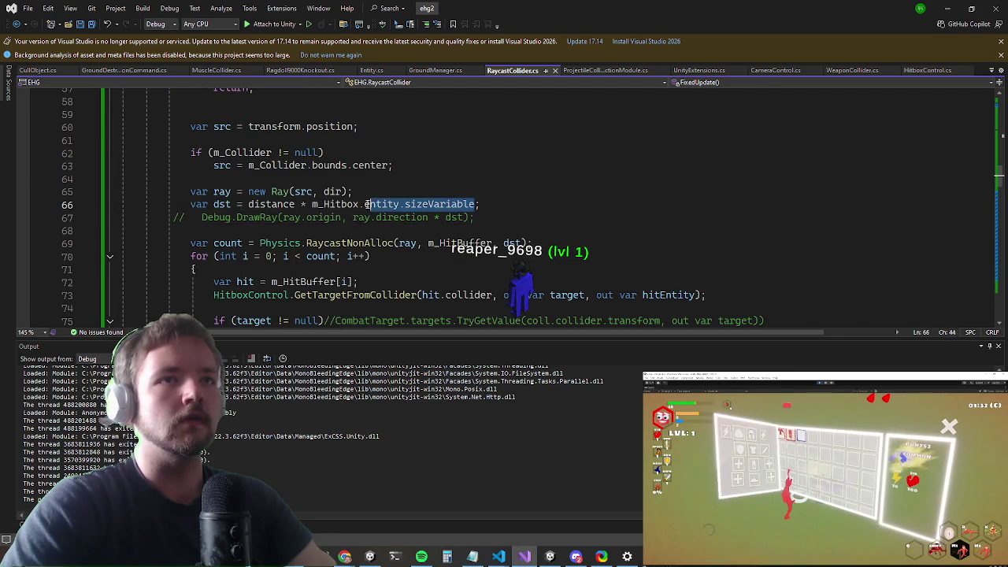
pyautogui.press('Delete')
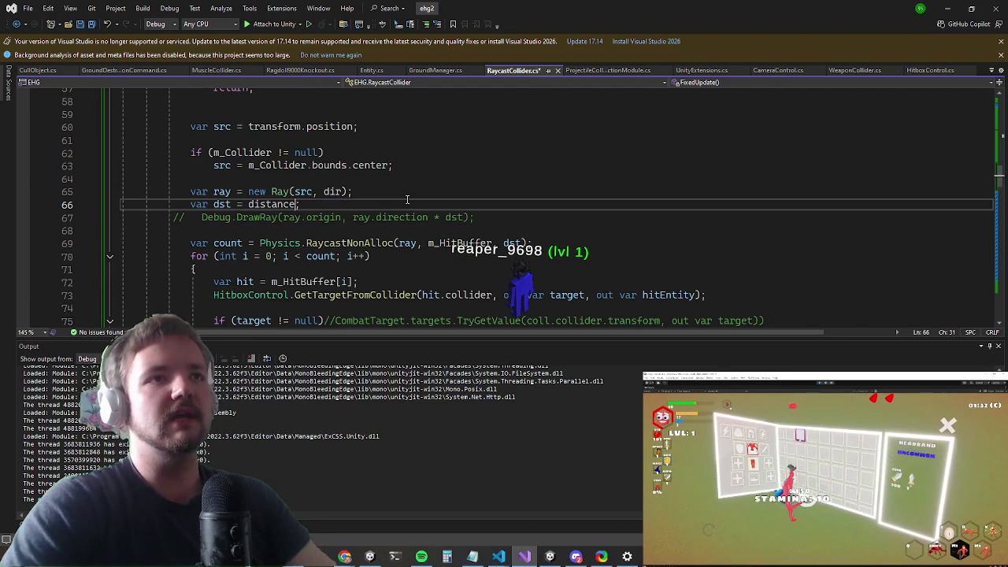
pyautogui.write(';')
pyautogui.press('Return')
pyautogui.write('//')
pyautogui.write('* m_Hitbox.entity.sizeVariable')
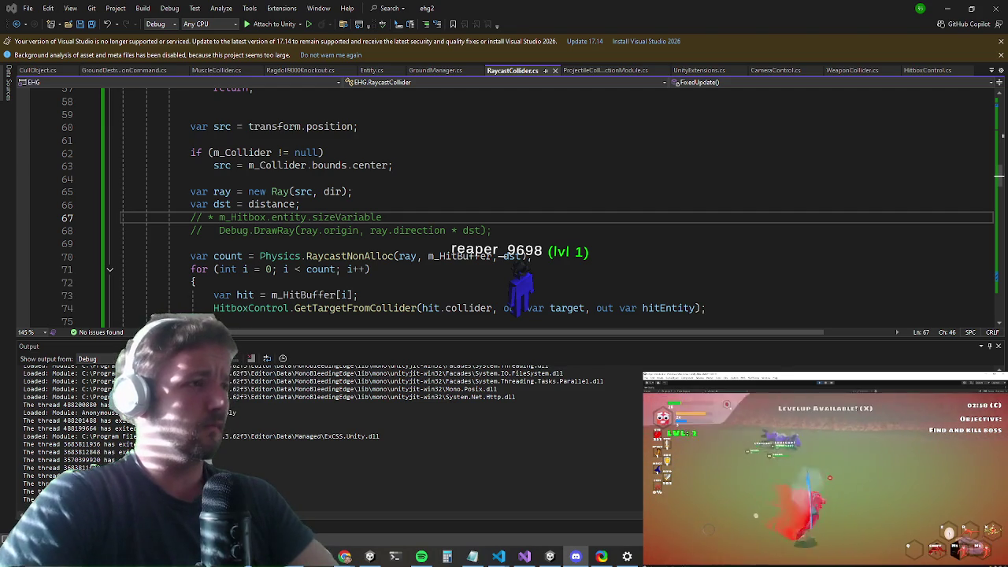
# Step: Minimize Visual Studio and close the game's Settings overlay to resume the punch test
pyautogui.click(947, 6)
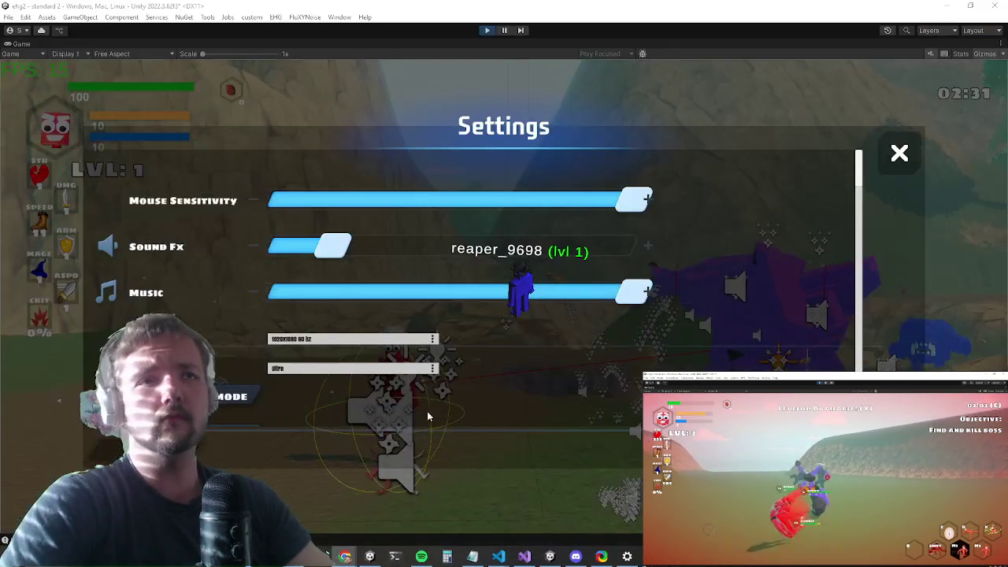
pyautogui.press('Escape')
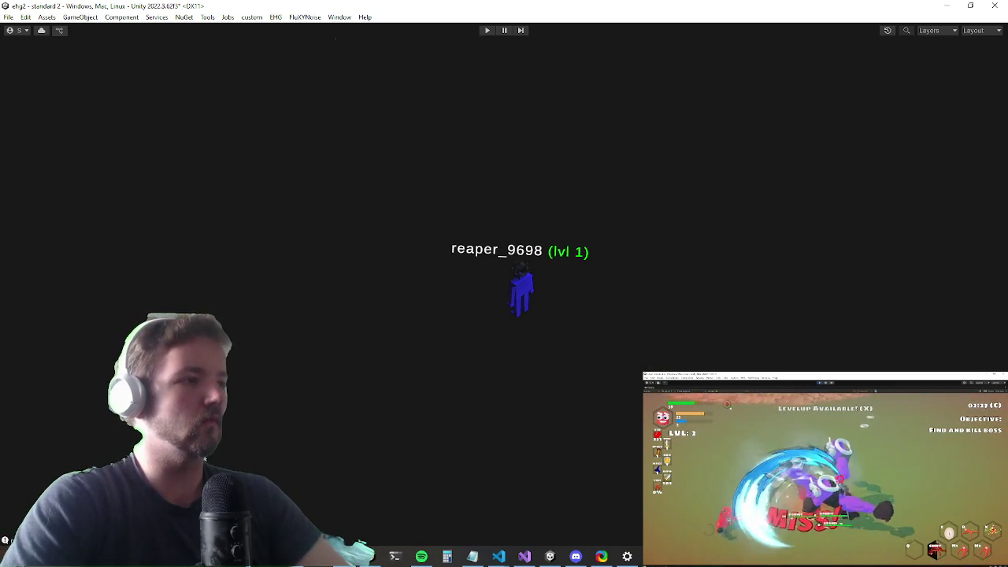
# Step: Restore the full Unity editor layout around the maximized Game view
pyautogui.hotkey('shift', 'space')
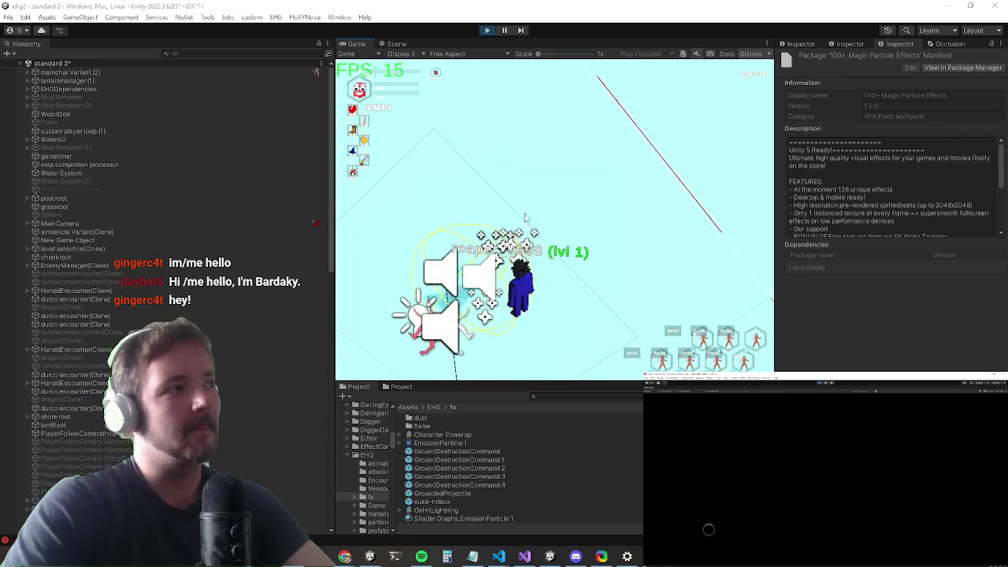
# Step: Maximize the Game view for the Durco Tan Cap play-test, then switch to RaycastCollider.cs
pyautogui.hotkey('shift', 'space')
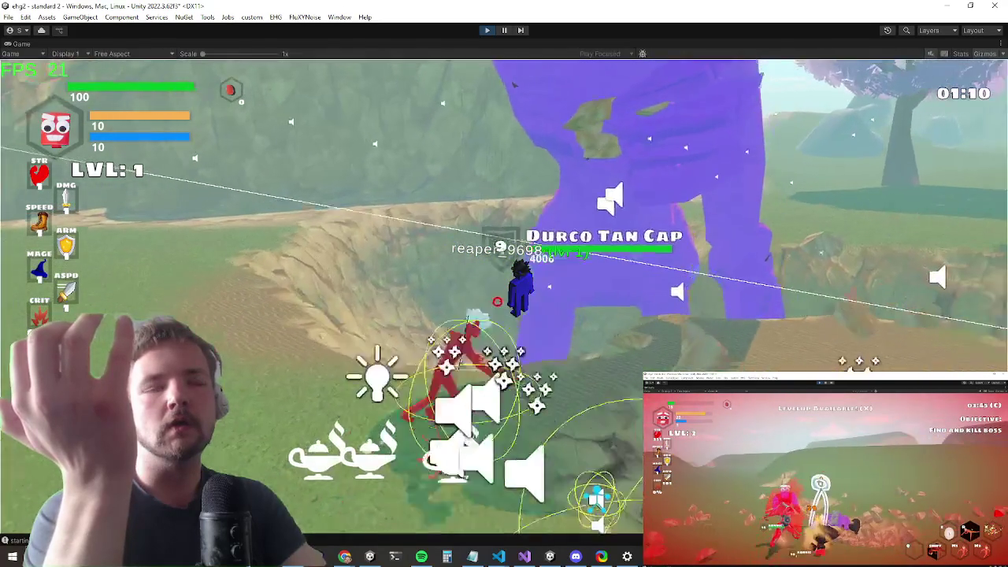
pyautogui.hotkey('alt', 'Tab')
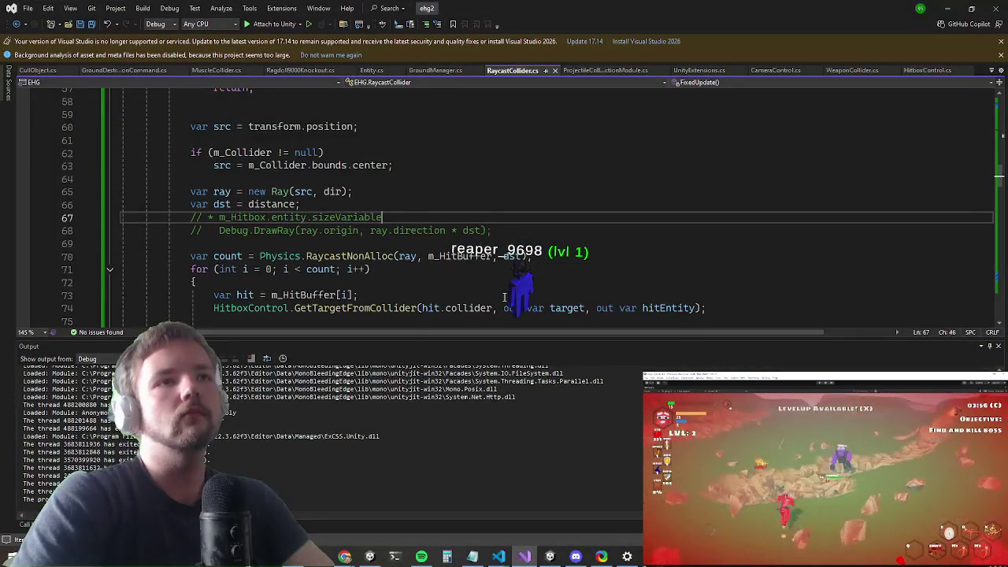
# Step: Look over the RaycastCollider FixedUpdate code, then switch back to the running Unity game
pyautogui.press('Down')
pyautogui.press('Down')
pyautogui.press('Down')
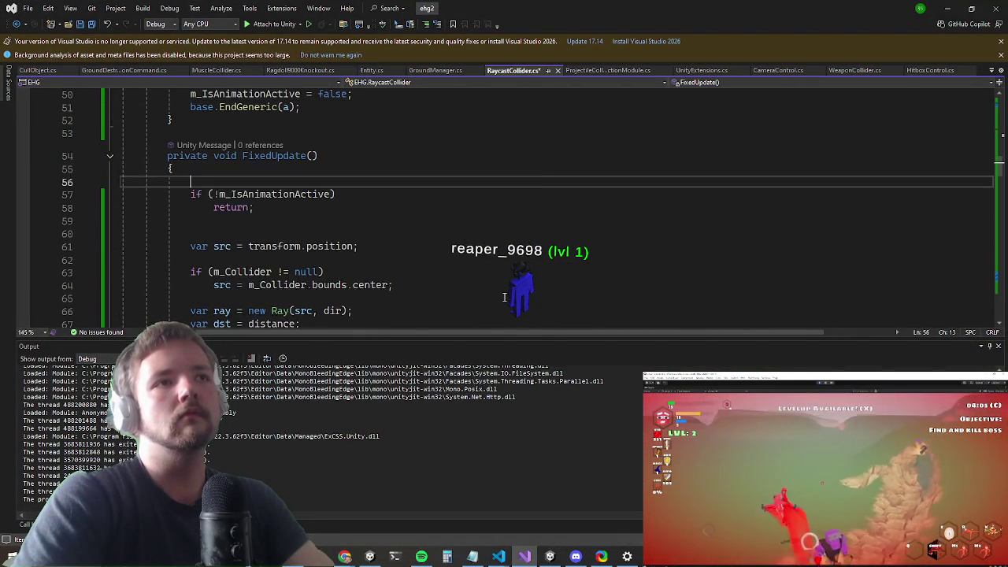
pyautogui.hotkey('alt', 'Tab')
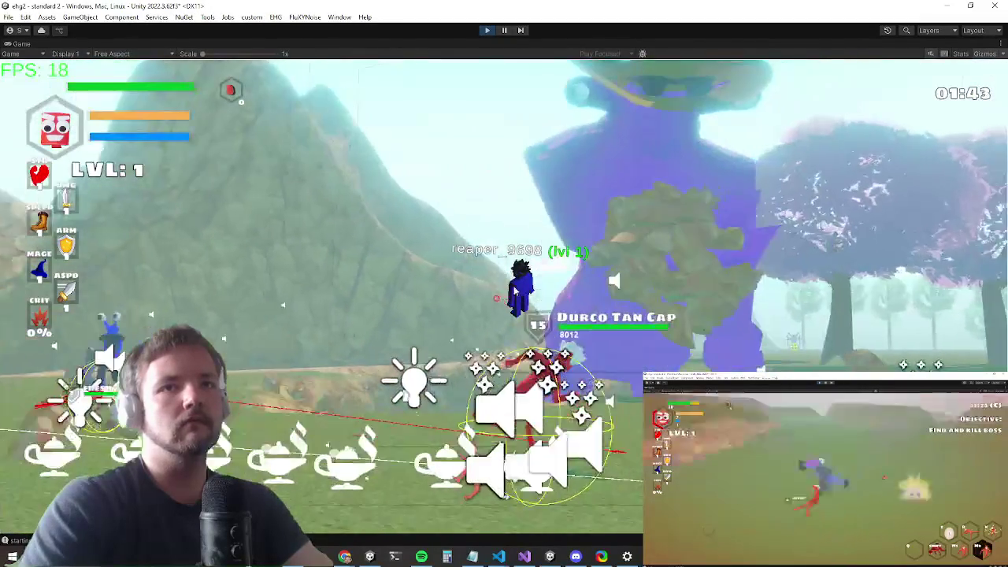
# Step: Return to the game and close the in-game Settings overlay
pyautogui.hotkey('alt', 'Tab')
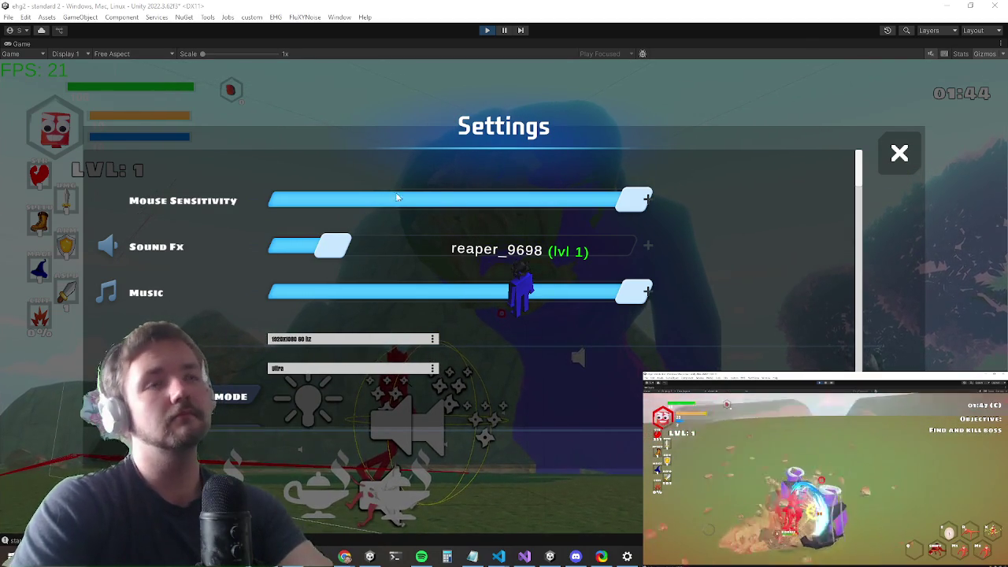
pyautogui.press('Escape')
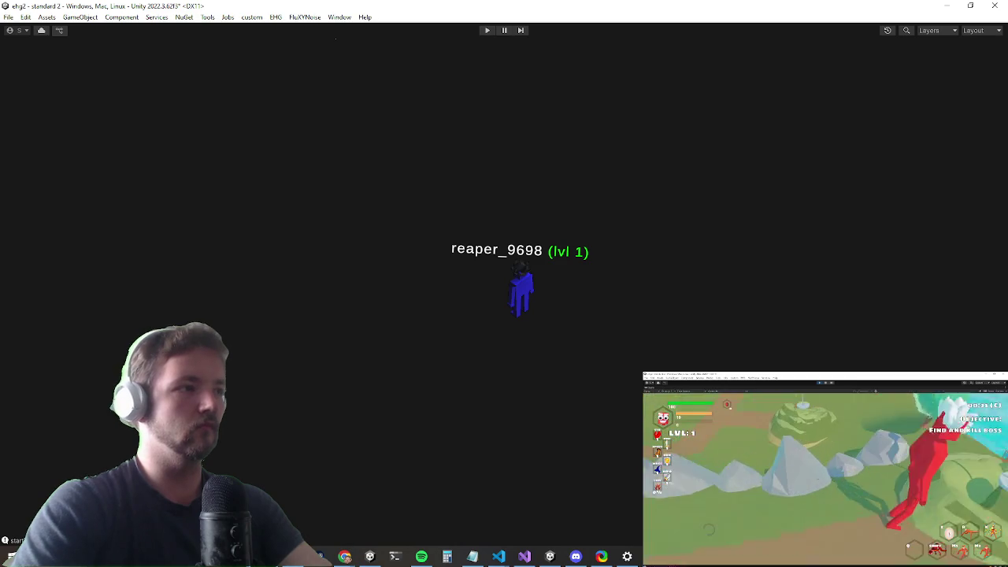
# Step: Restore the editor layout and search the Project window for 'durco enc'
pyautogui.hotkey('shift', 'space')
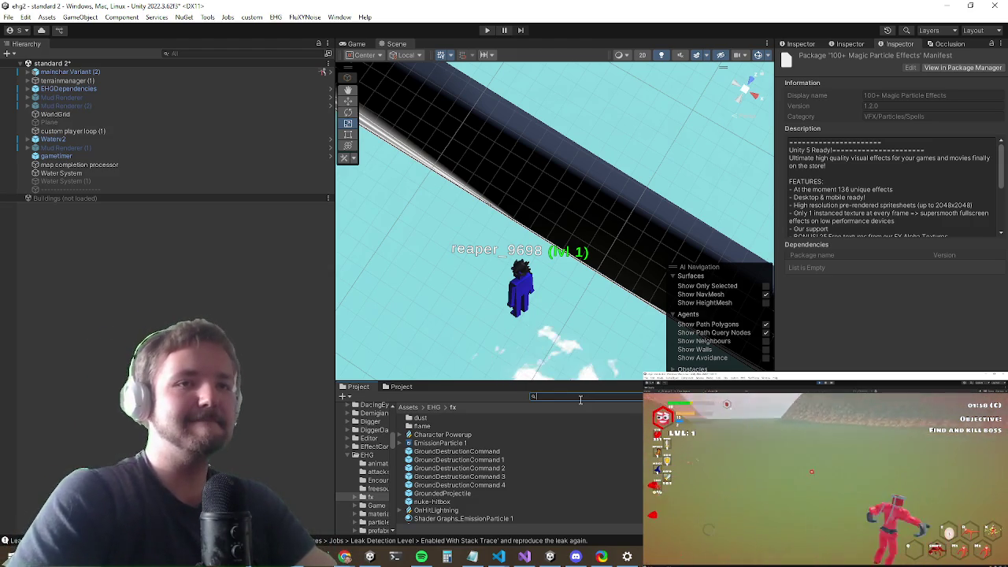
pyautogui.write('giga')
pyautogui.press('BackSpace')
pyautogui.press('BackSpace')
pyautogui.press('BackSpace')
pyautogui.write('durco enc')
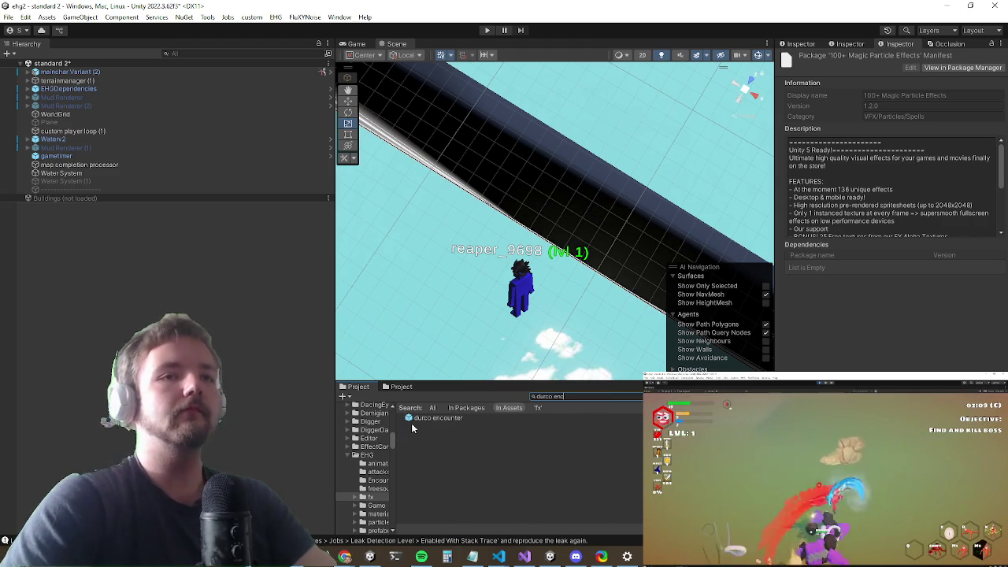
# Step: Open the durco encounter prefab, select gigachad punch, and locate its Unarmed-Attack-R3 clip
pyautogui.doubleClick(434, 419)
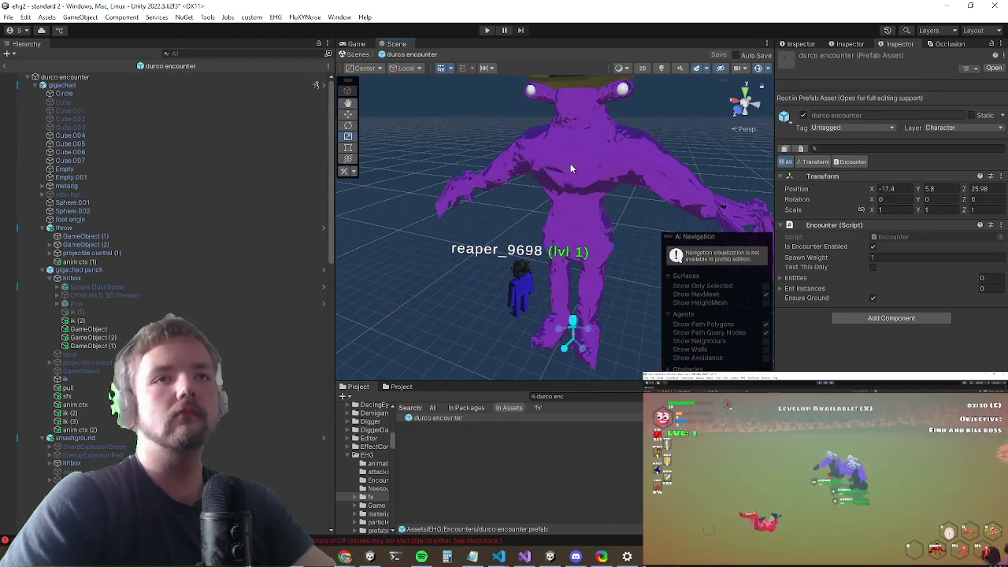
pyautogui.click(571, 168)
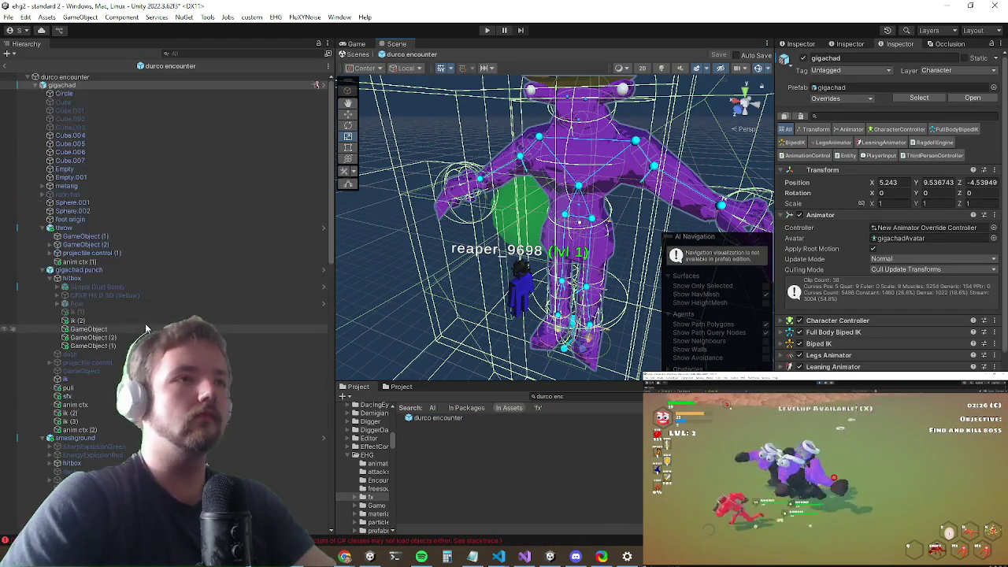
pyautogui.click(109, 271)
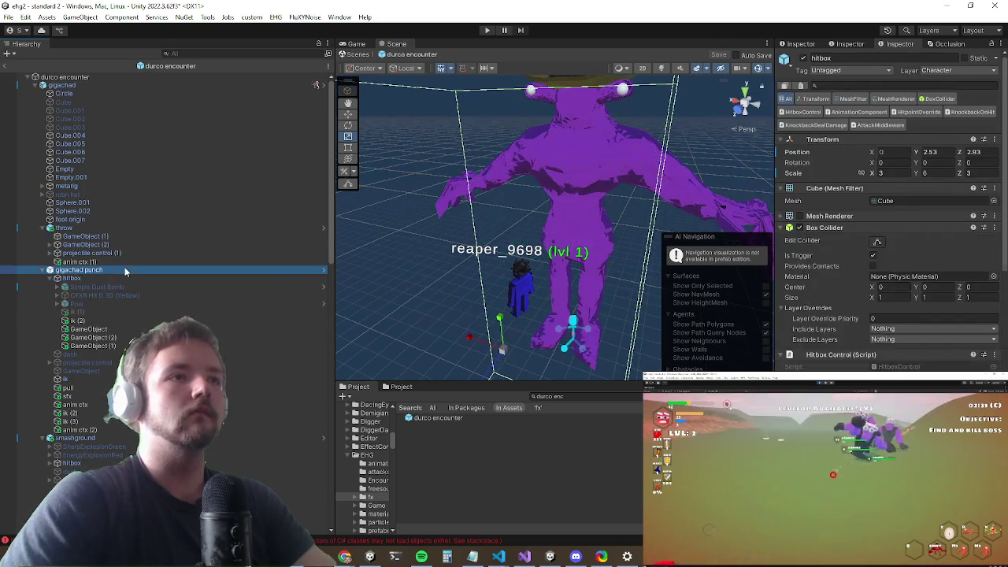
pyautogui.scroll(-10, 907, 275)
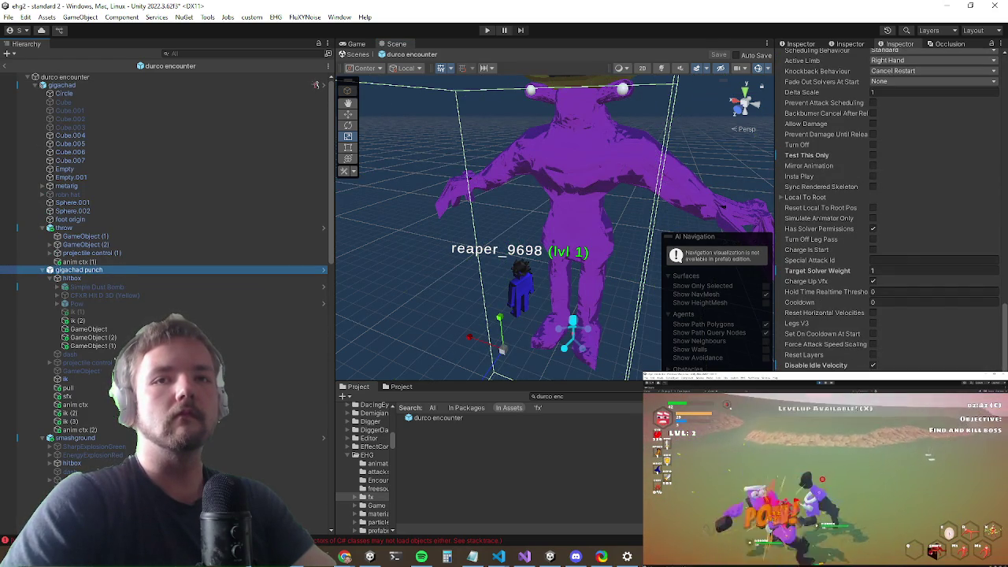
pyautogui.scroll(-5, 898, 331)
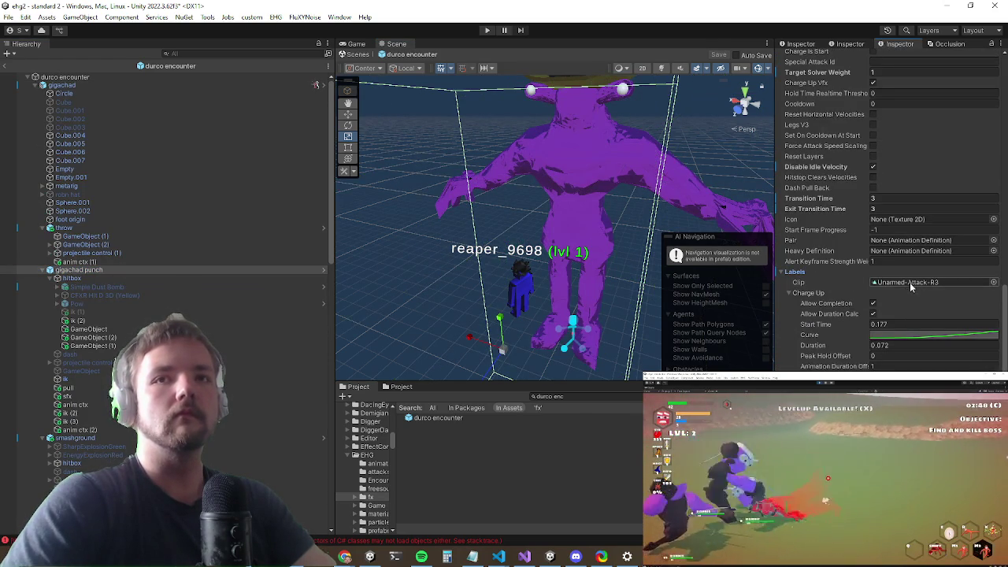
pyautogui.click(910, 282)
pyautogui.click(457, 468)
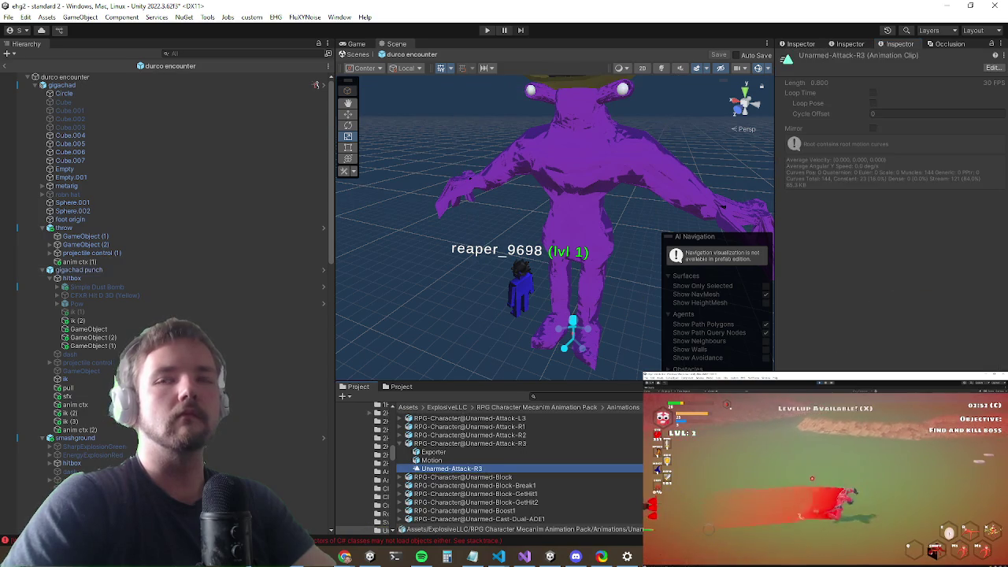
# Step: Scrub the punch animation preview, then select the gigachad punch hitbox to view its Hitbox Control
pyautogui.moveTo(800, 135); pyautogui.dragTo(845, 141)
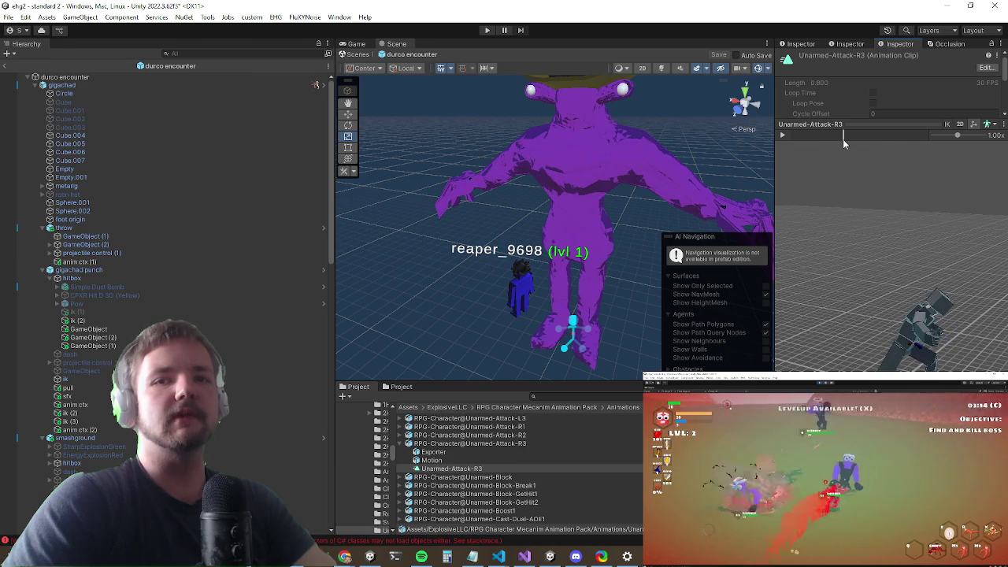
pyautogui.click(163, 280)
pyautogui.scroll(-5, 948, 284)
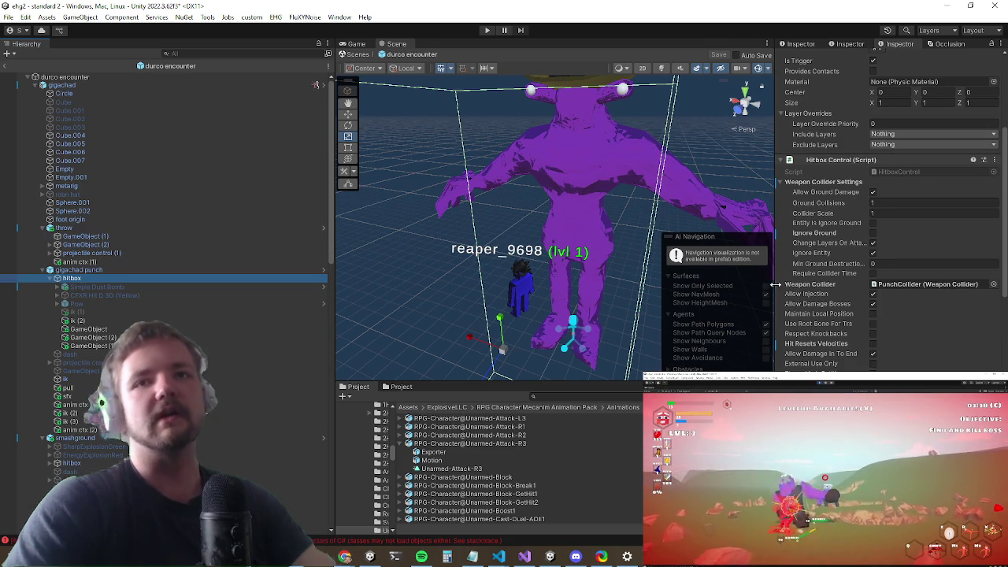
pyautogui.scroll(4, 899, 262)
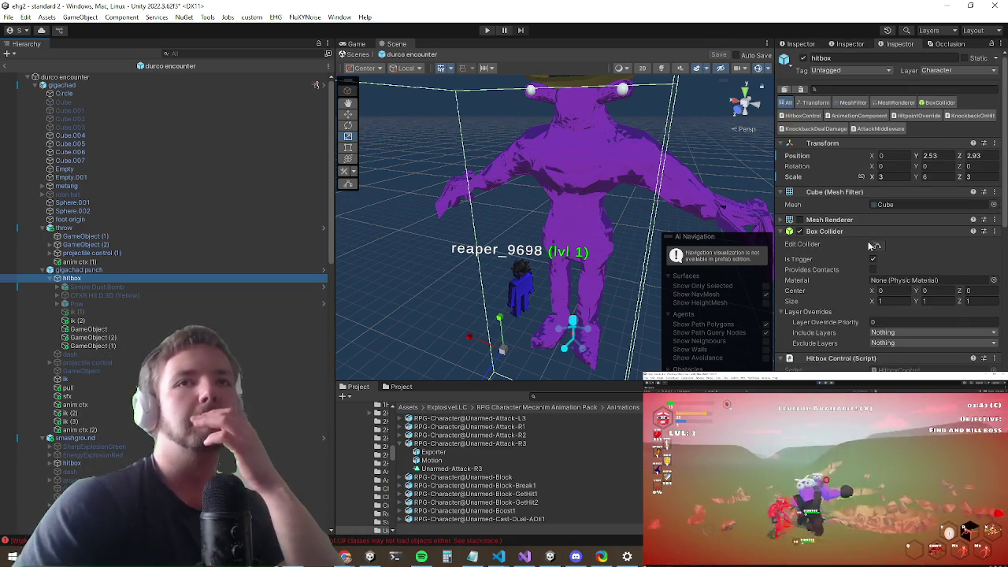
pyautogui.scroll(-4, 899, 262)
pyautogui.scroll(-3, 595, 205)
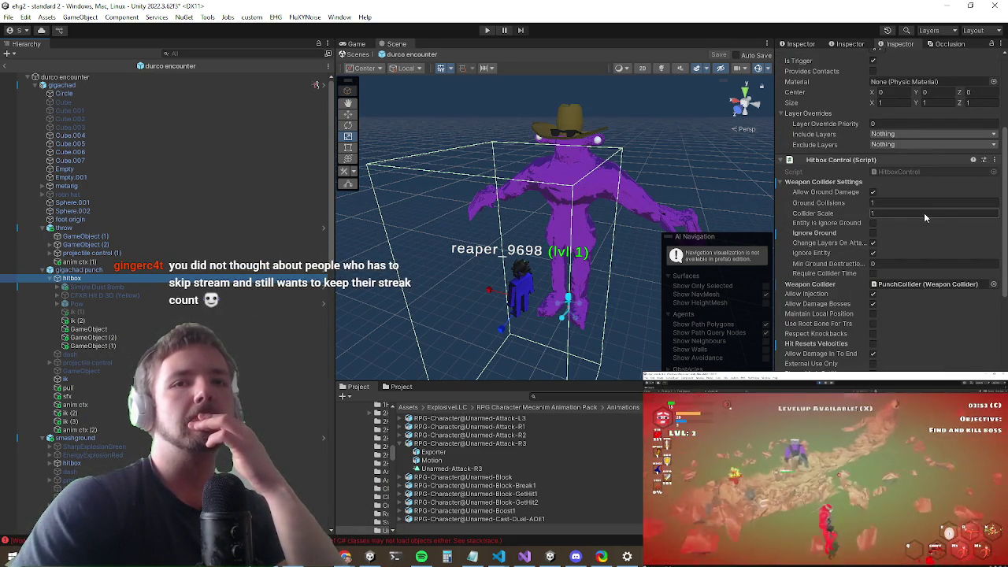
pyautogui.scroll(-3, 923, 211)
pyautogui.scroll(2, 924, 212)
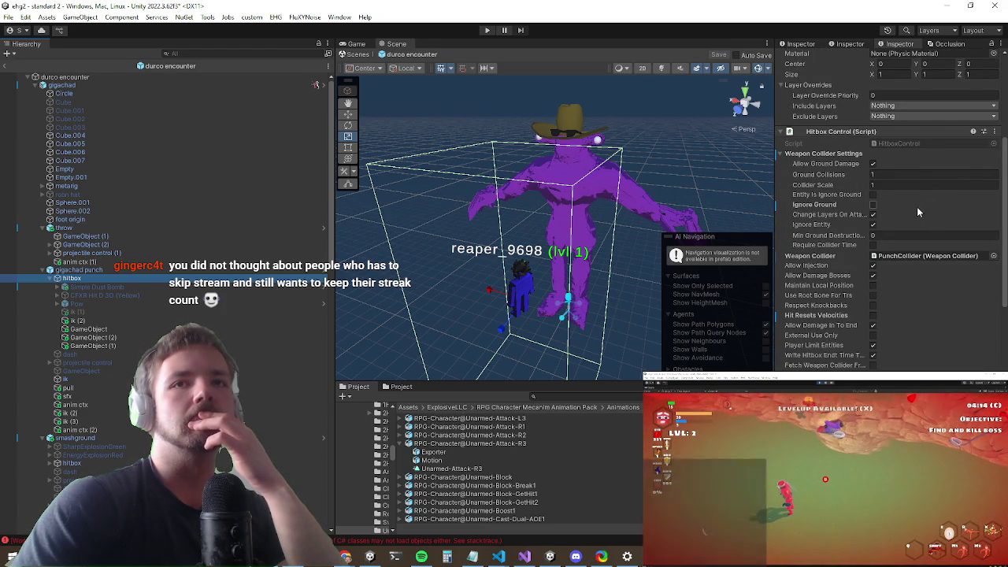
pyautogui.scroll(2, 917, 209)
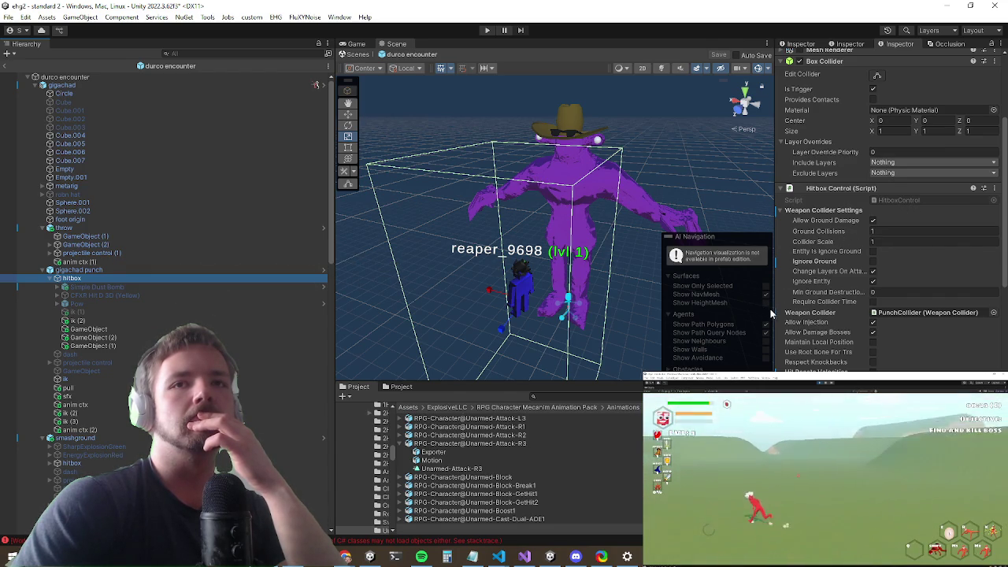
# Step: Widen the Inspector, scroll through the hitbox settings, and switch to the Hand tool
pyautogui.moveTo(776, 312); pyautogui.dragTo(645, 297)
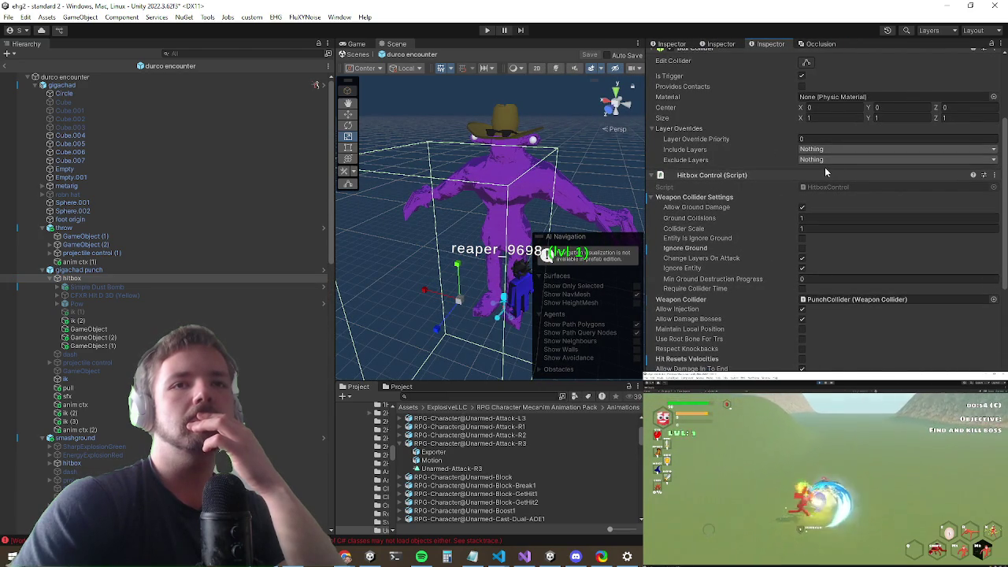
pyautogui.scroll(-5, 823, 169)
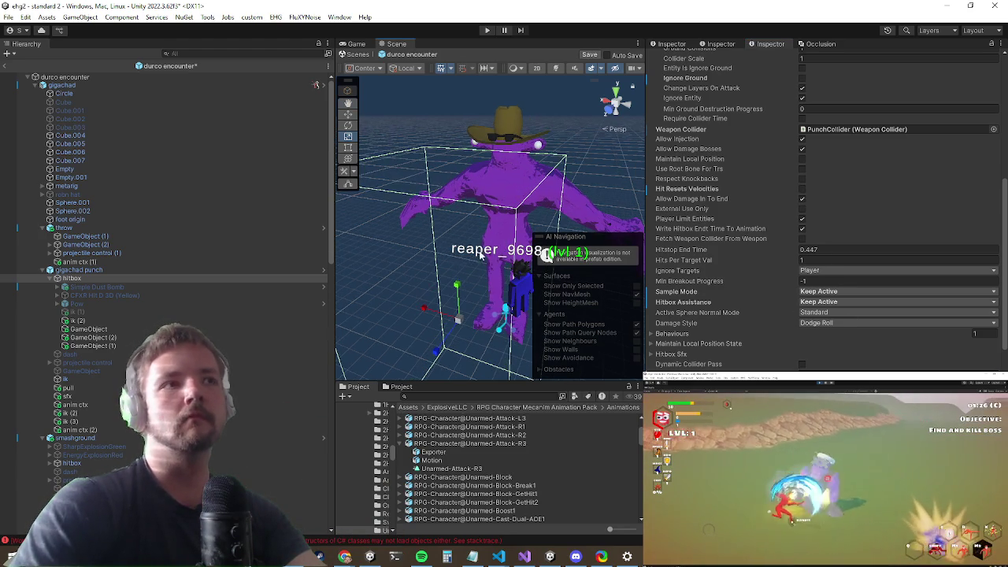
pyautogui.scroll(-3, 102, 310)
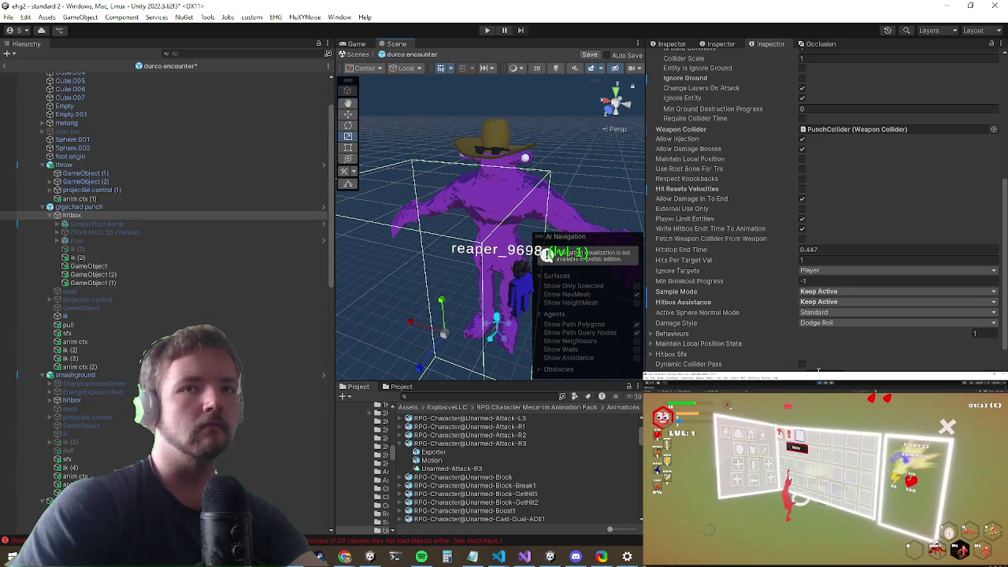
pyautogui.press('q')
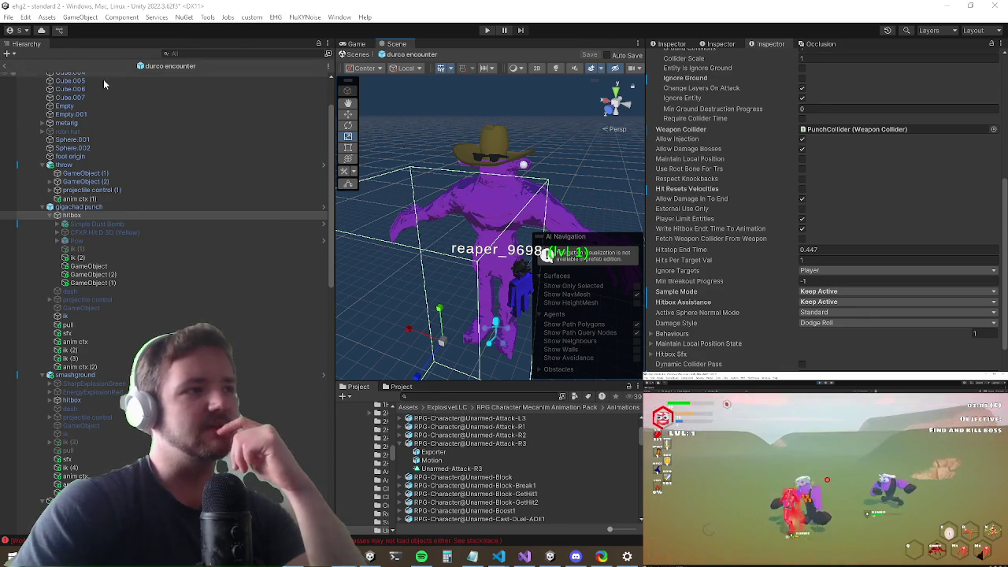
# Step: Exit the Durco prefab back to the main scene and run the game with the Game view maximized
pyautogui.click(6, 68)
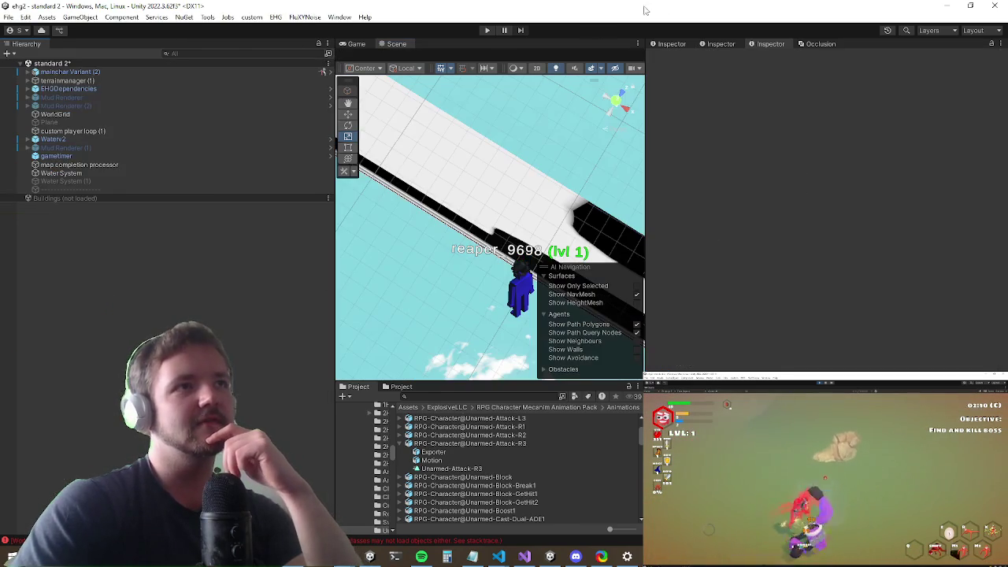
pyautogui.click(487, 30)
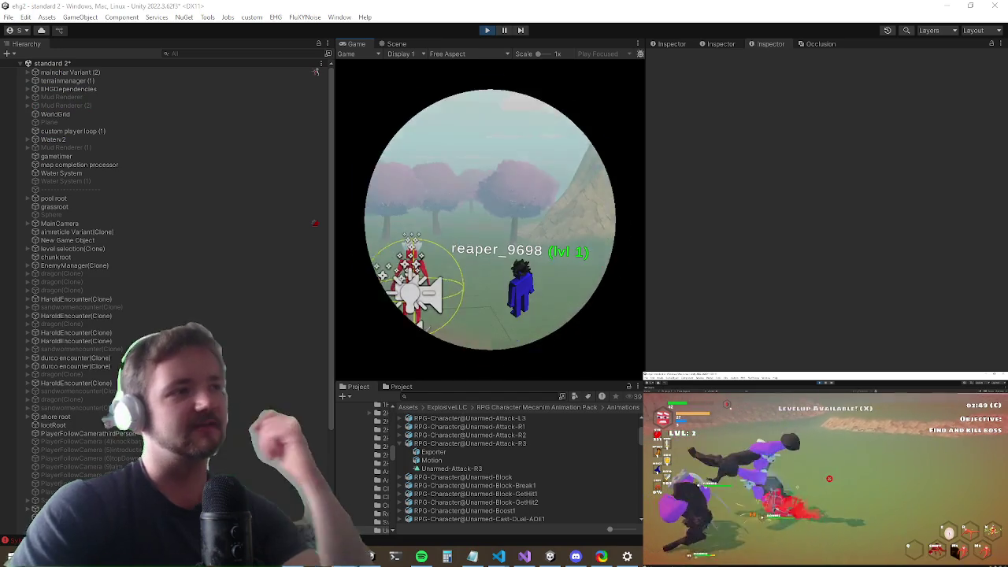
pyautogui.hotkey('shift', 'space')
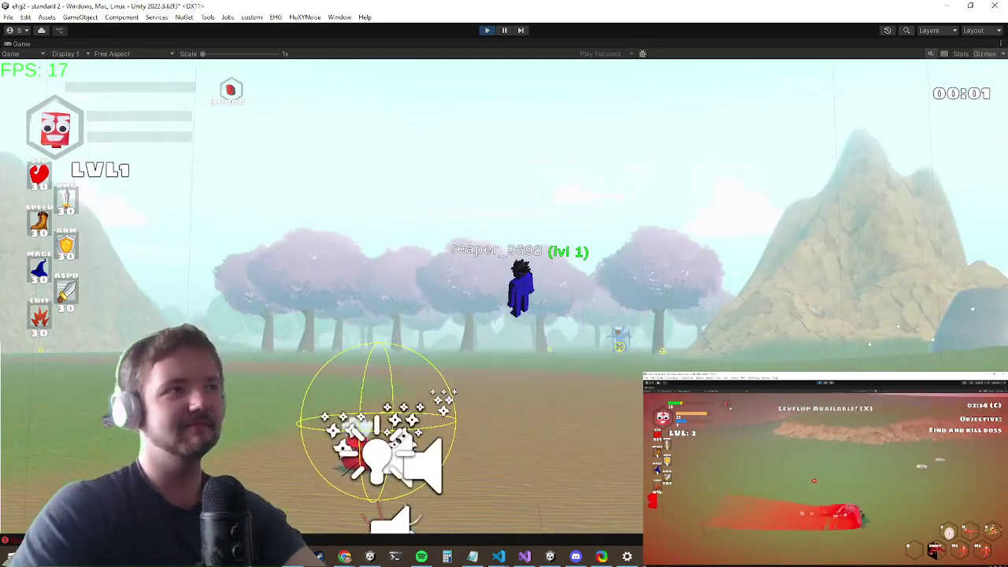
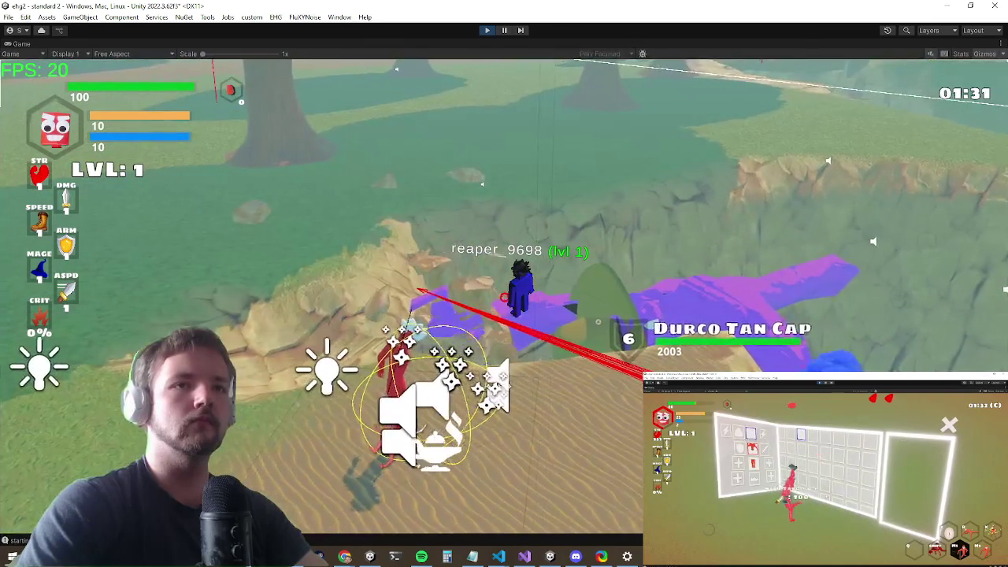
# Step: End Play mode and restore the editor layout showing the 'standard 2' scene
pyautogui.hotkey('alt', 'Tab')
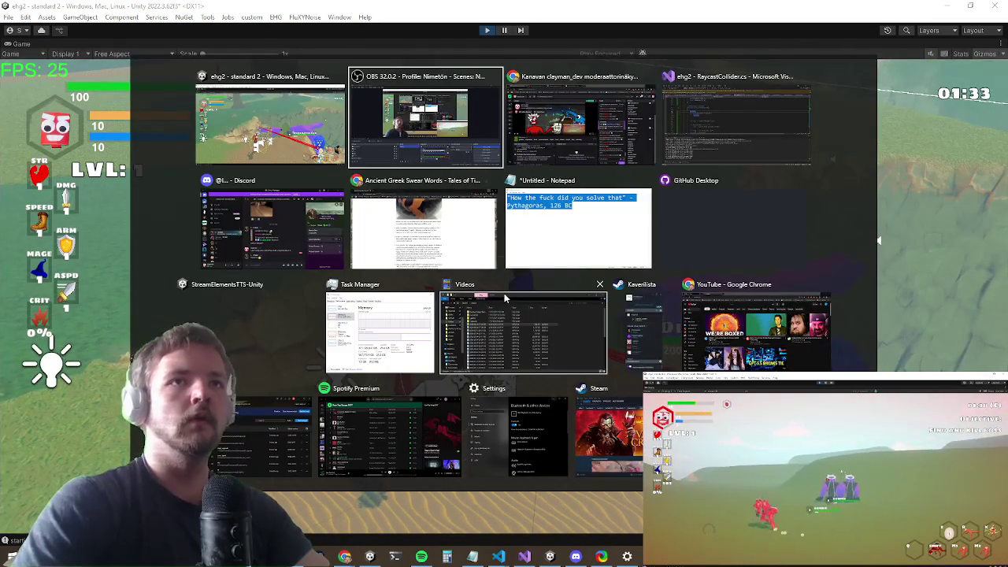
pyautogui.press('Escape')
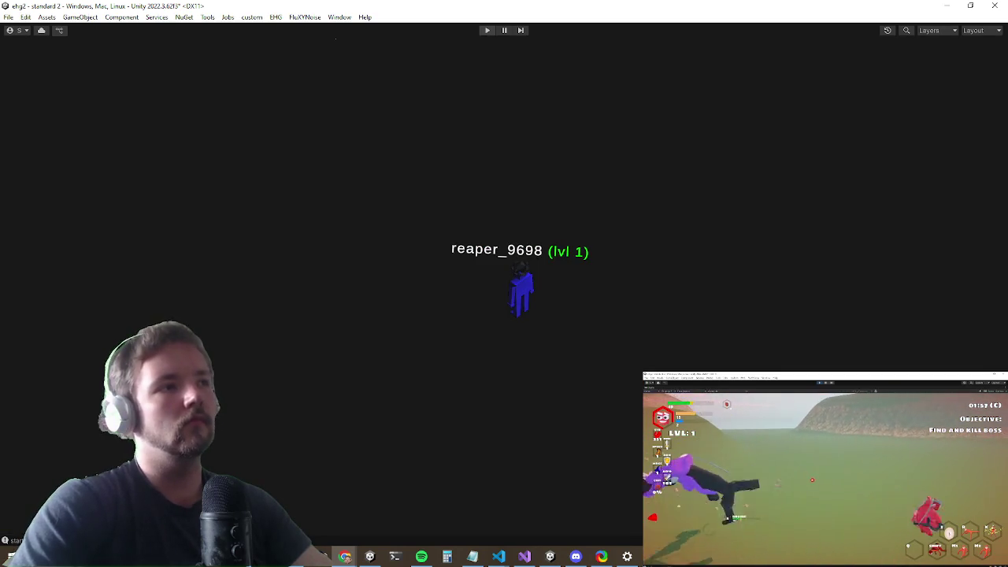
pyautogui.hotkey('ctrl', 'p')
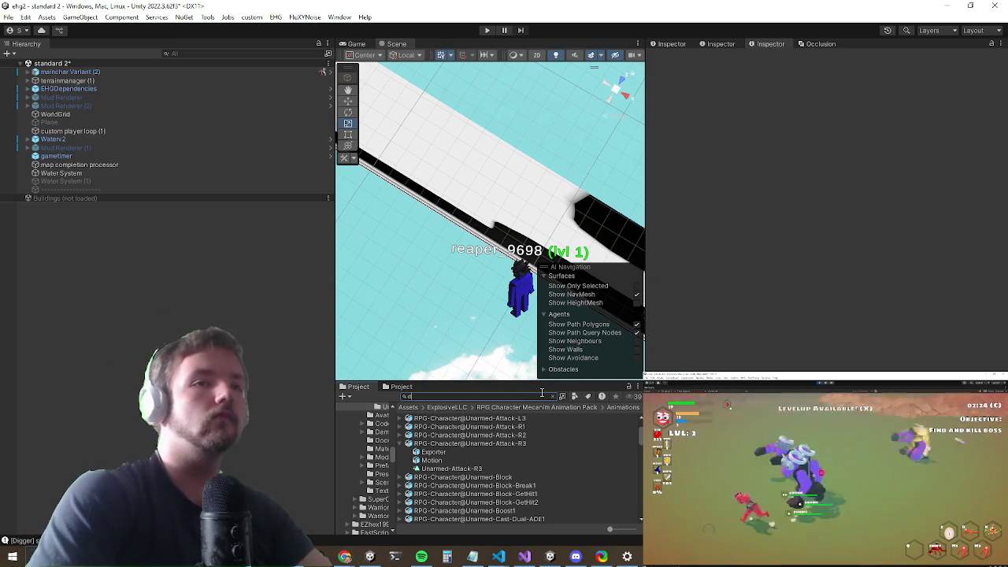
# Step: Set Min Damage Progress to -1 on the durco encounter prefab's hitbox and exit Prefab mode
pyautogui.write('durco enc')
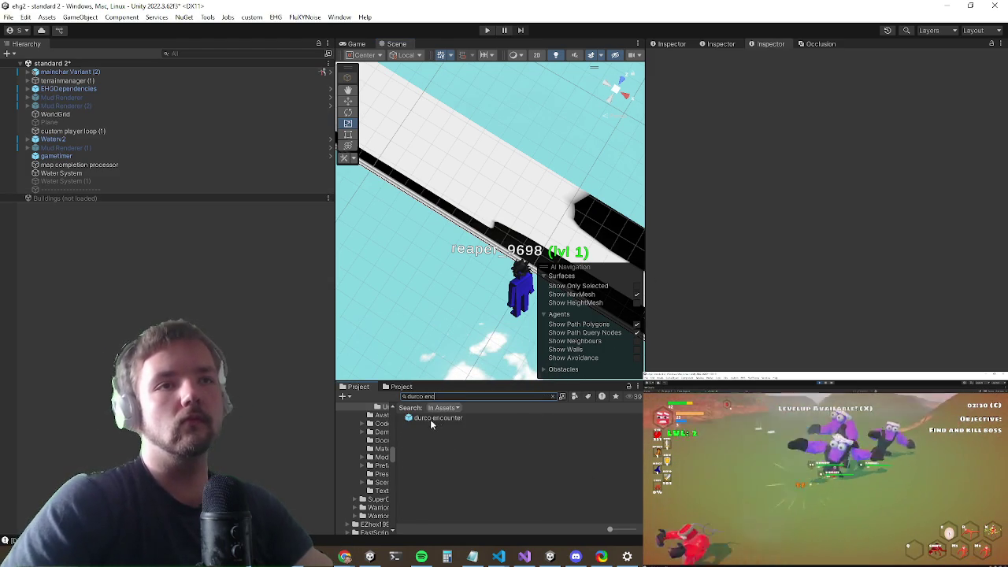
pyautogui.doubleClick(437, 419)
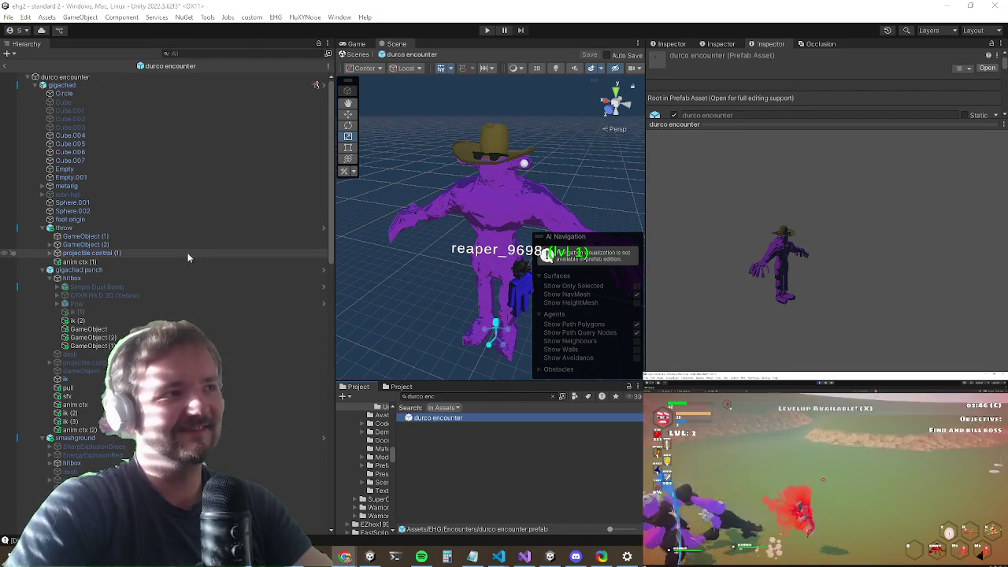
pyautogui.click(152, 280)
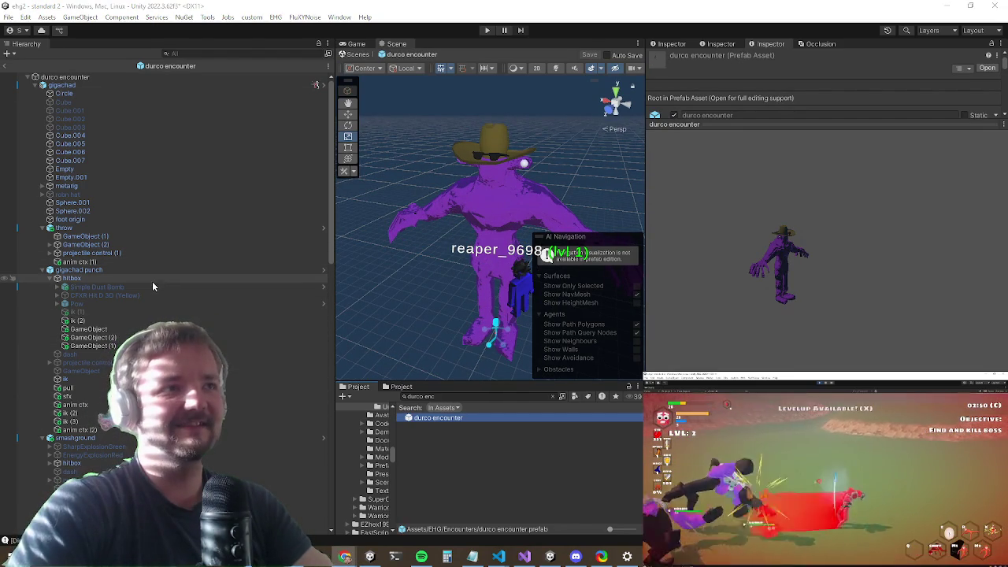
pyautogui.scroll(-15, 829, 286)
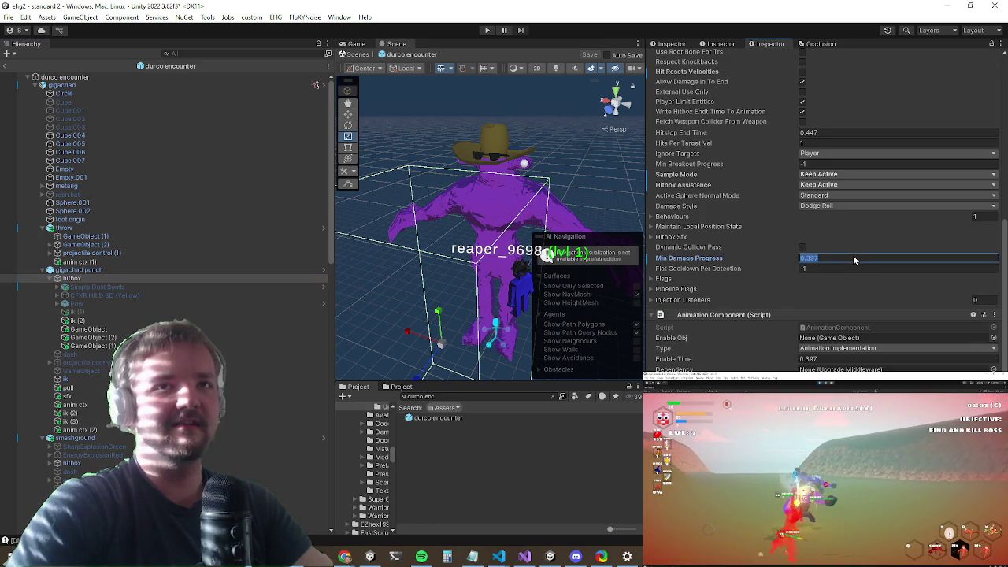
pyautogui.write('-1')
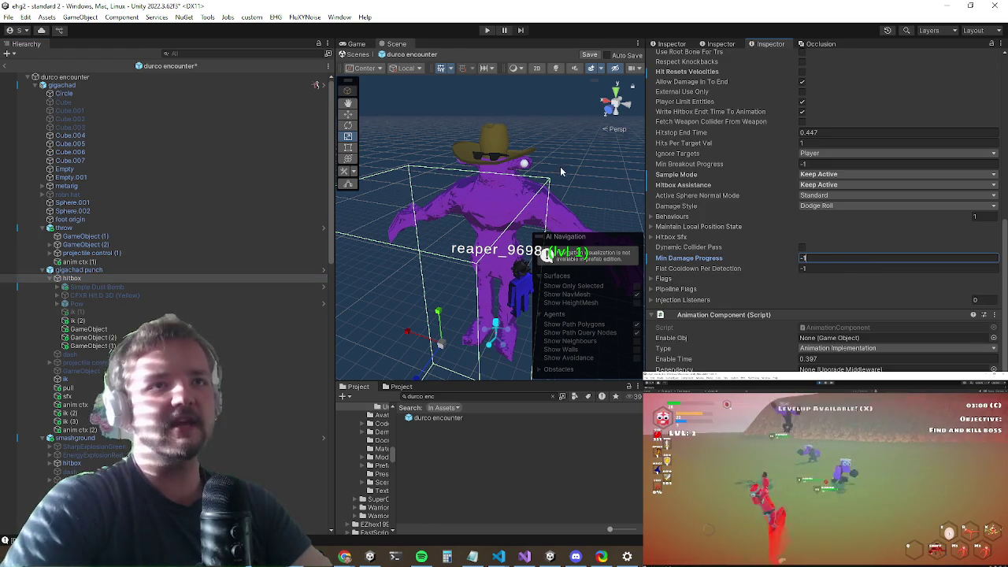
pyautogui.moveTo(600, 225); pyautogui.dragTo(542, 195)
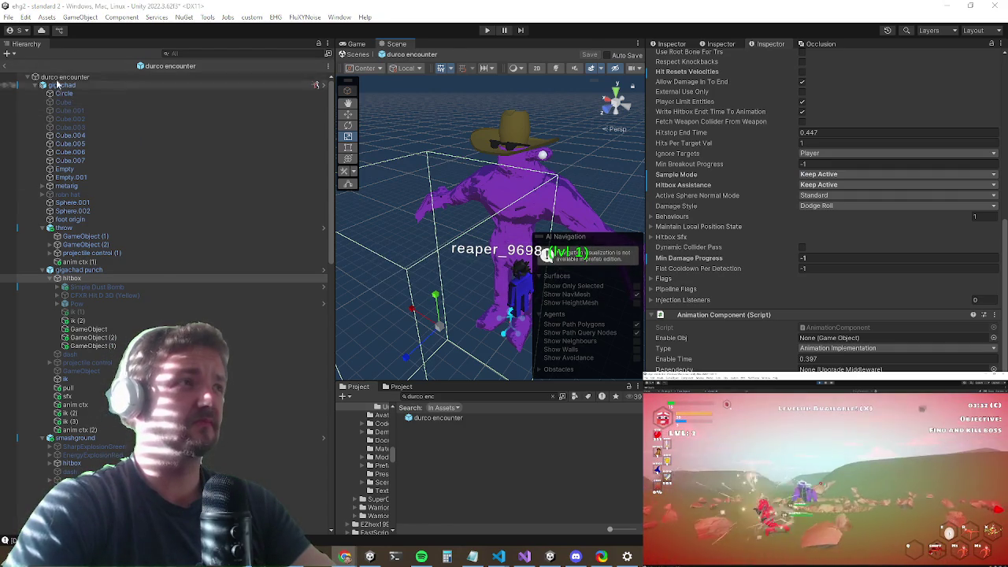
pyautogui.click(6, 67)
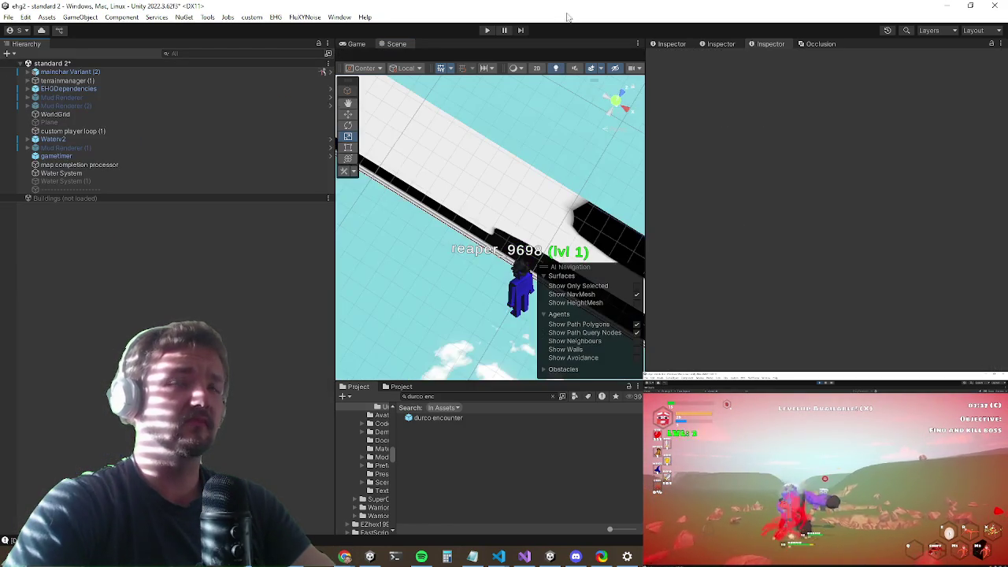
pyautogui.click(489, 31)
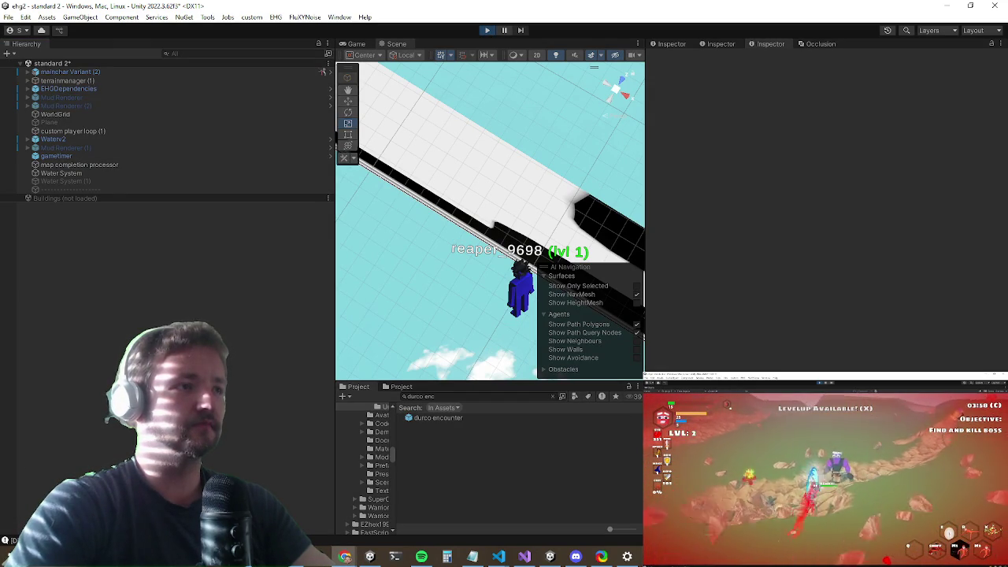
pyautogui.click(353, 43)
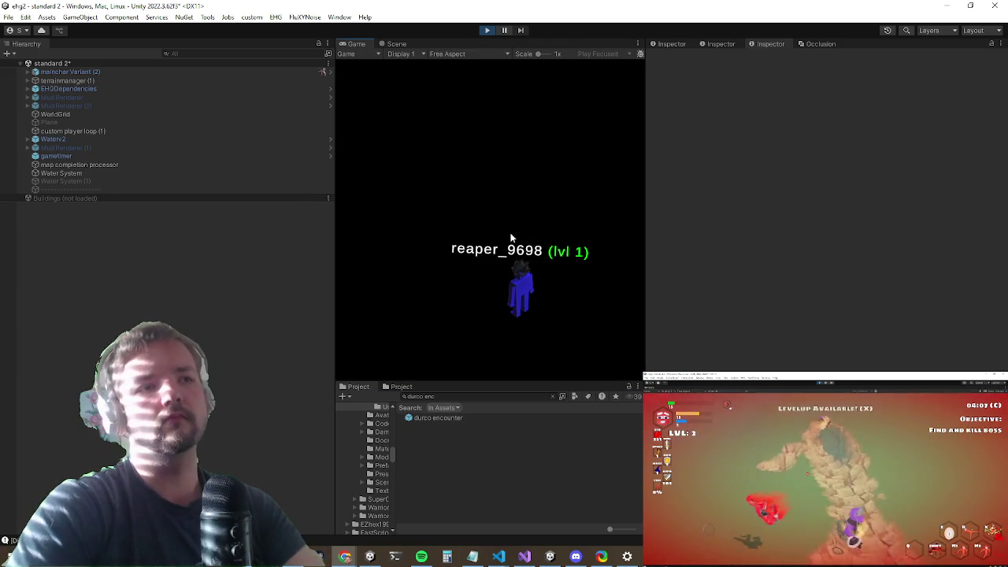
pyautogui.hotkey('shift', 'space')
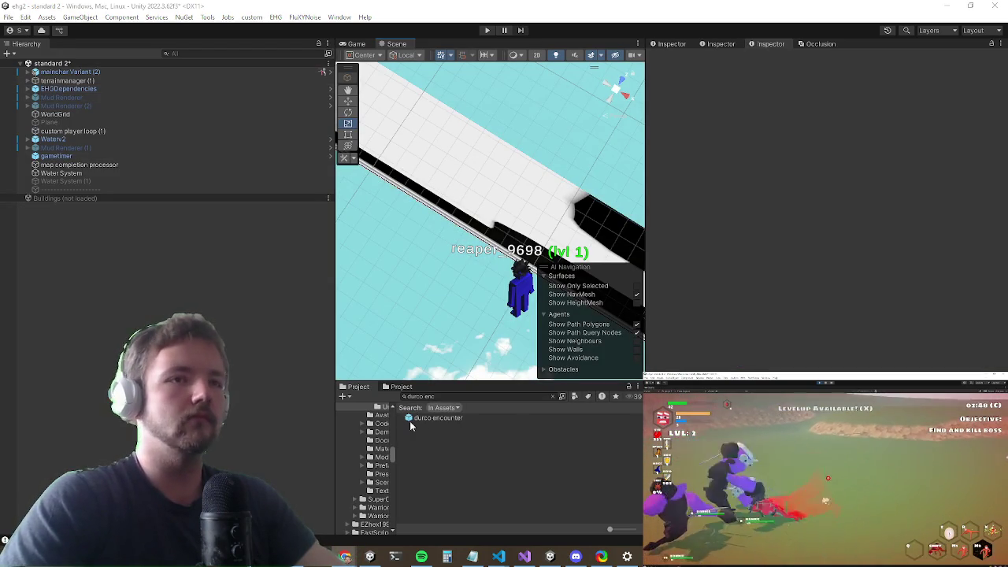
# Step: Find the level selection prefab and add it to the Hierarchy
pyautogui.click(552, 396)
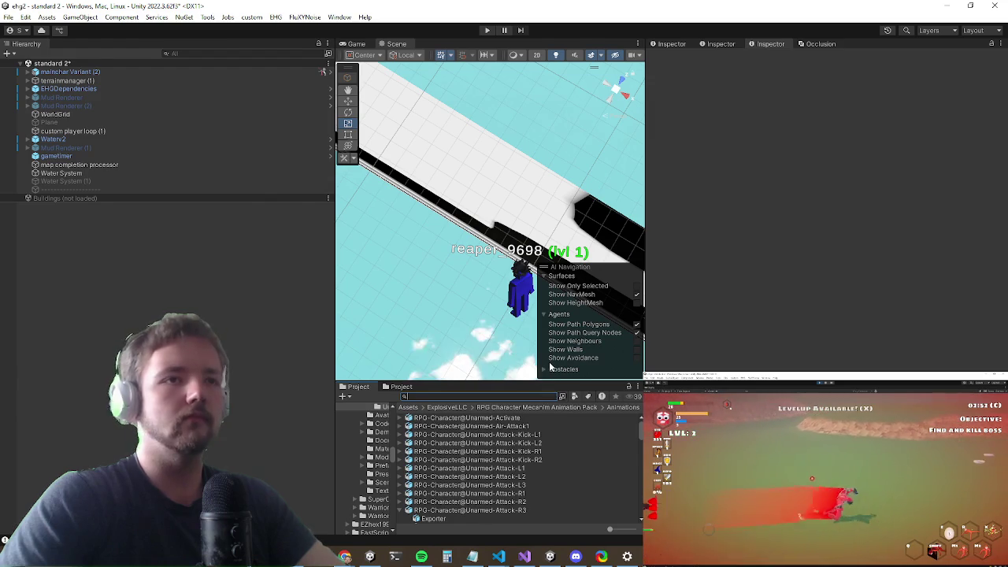
pyautogui.write('level sele')
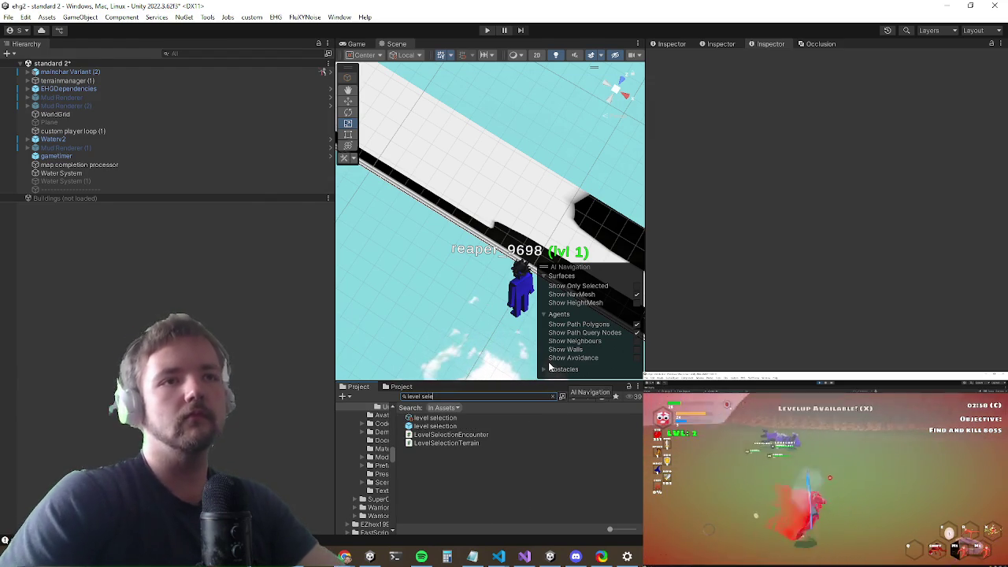
pyautogui.moveTo(430, 426)
pyautogui.mouseDown()
pyautogui.moveTo(108, 329)
pyautogui.moveTo(110, 302)
pyautogui.mouseUp()
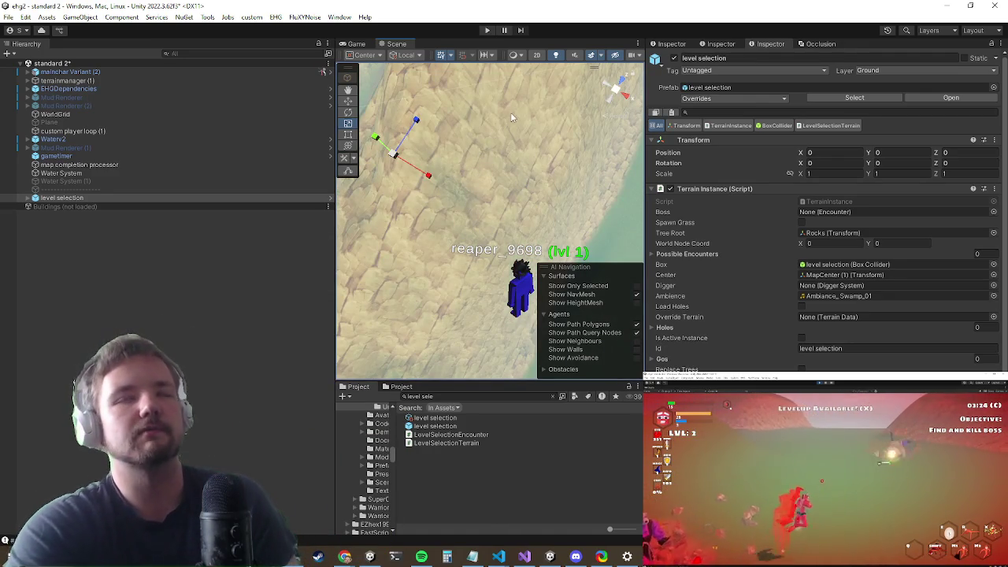
# Step: Select the bridge piece EA03_Prop_Pier_03b_LOD0 and frame it in the Scene view
pyautogui.moveTo(510, 112)
pyautogui.mouseDown()
pyautogui.moveTo(530, 158)
pyautogui.moveTo(478, 156)
pyautogui.moveTo(455, 182)
pyautogui.mouseUp()
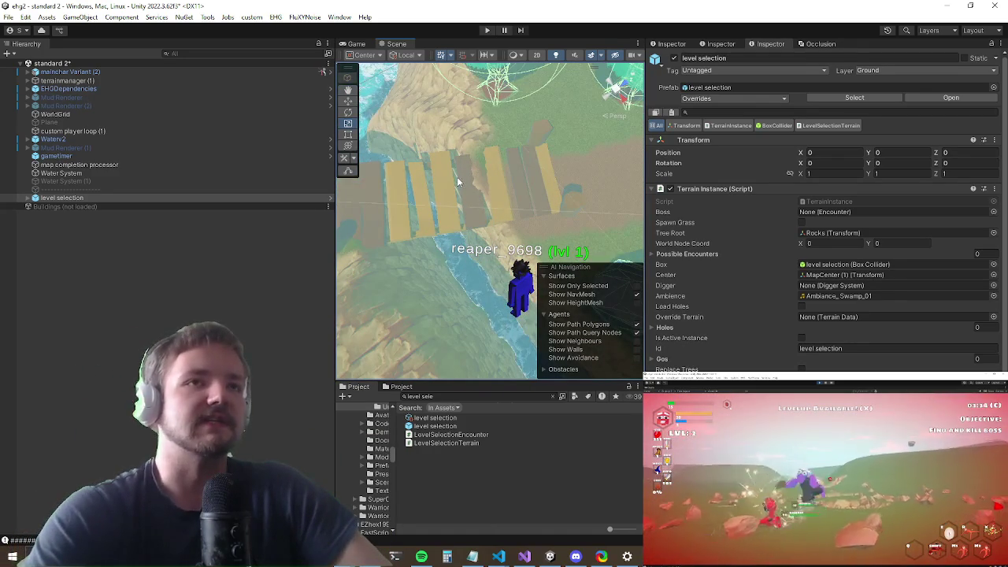
pyautogui.click(453, 183)
pyautogui.click(441, 180)
pyautogui.click(440, 181)
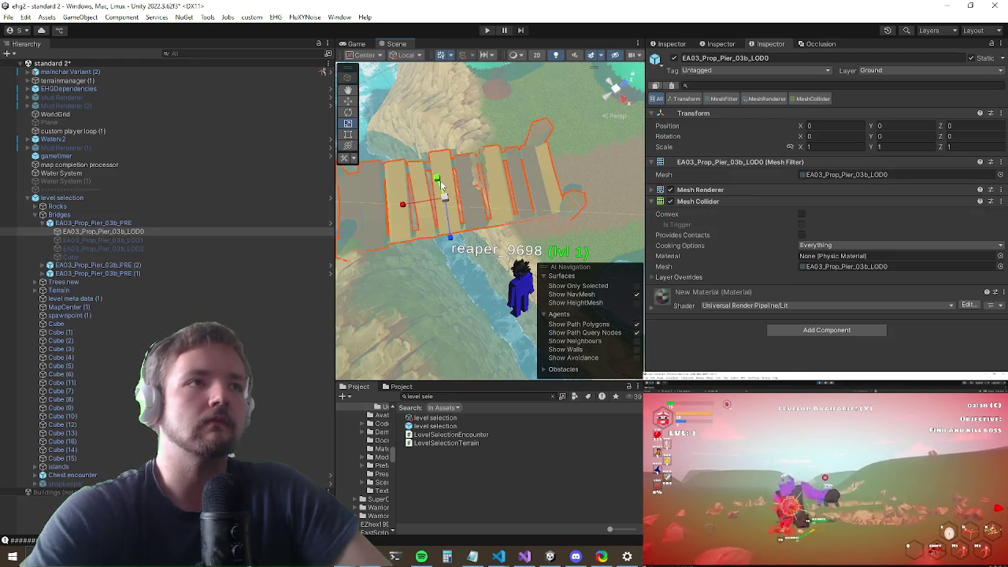
pyautogui.press('f')
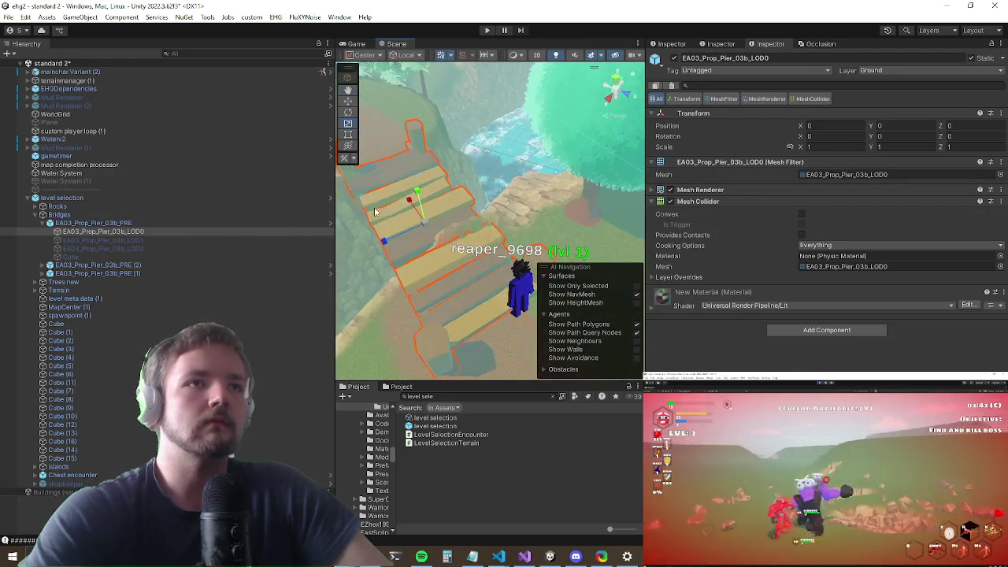
# Step: Check the editor window list, then switch to GitHub Desktop to review changes
pyautogui.click(339, 17)
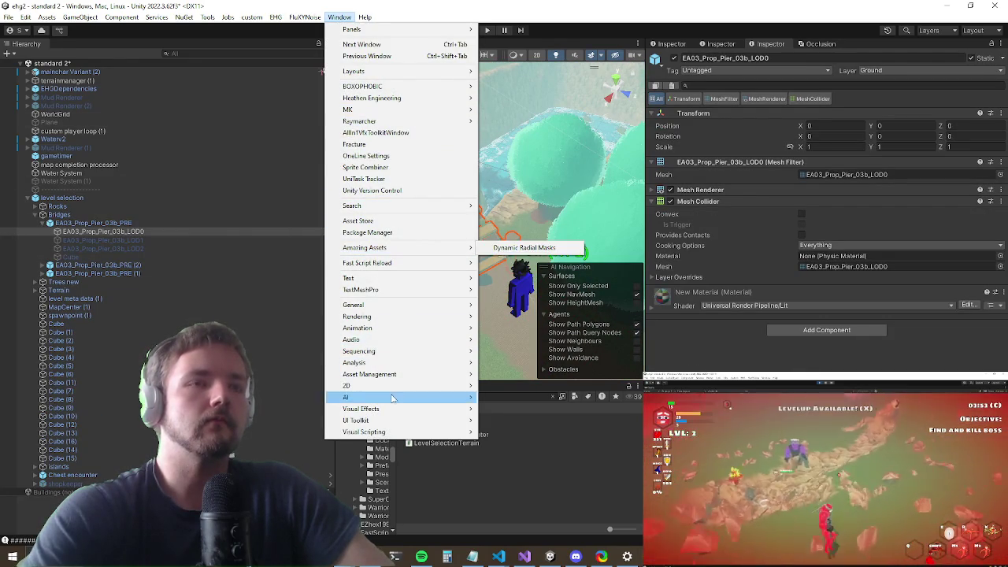
pyautogui.moveTo(418, 308)
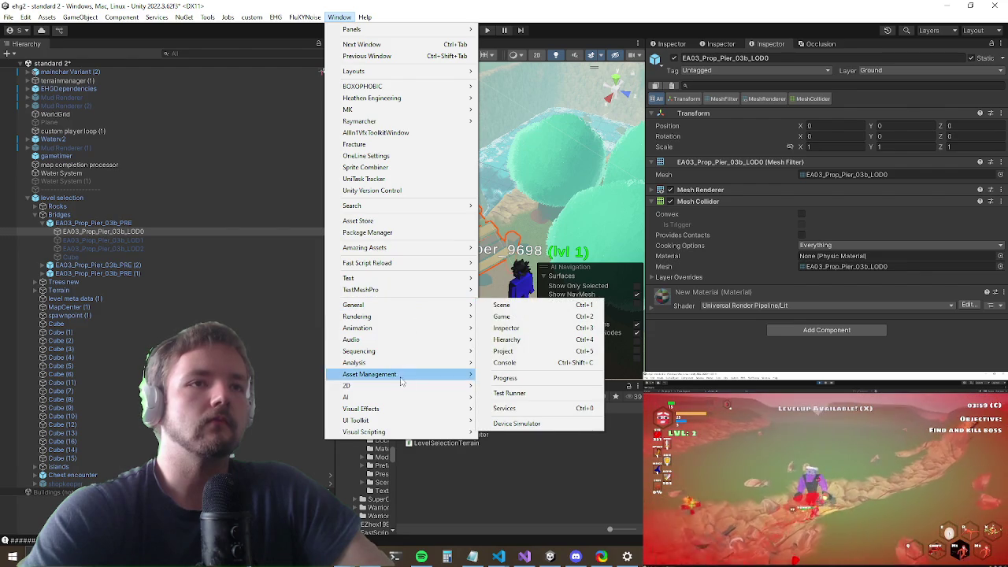
pyautogui.click(151, 246)
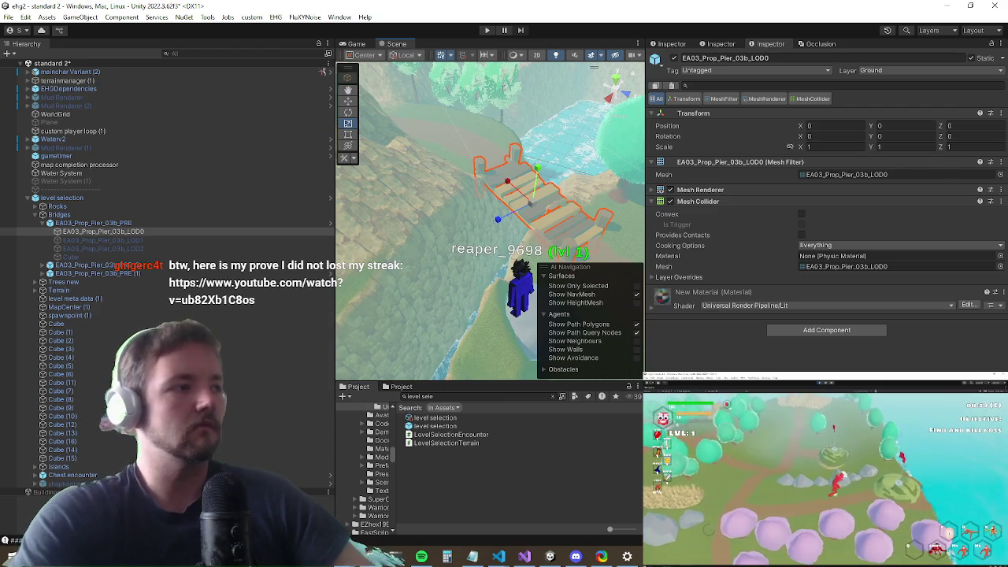
pyautogui.hotkey('alt', 'Tab')
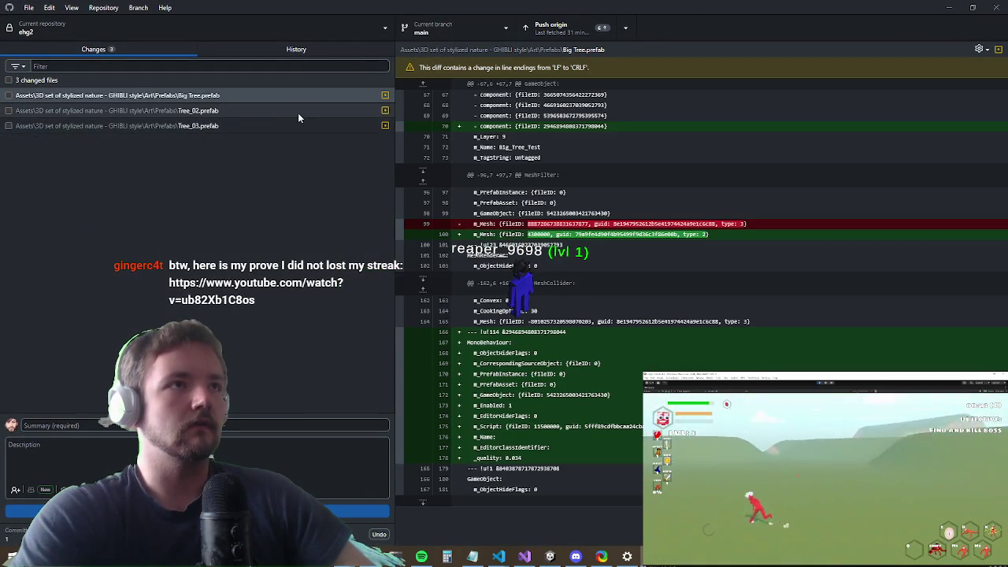
# Step: Back in Unity, undo to make the hidden bridge mesh visible again
pyautogui.click(949, 7)
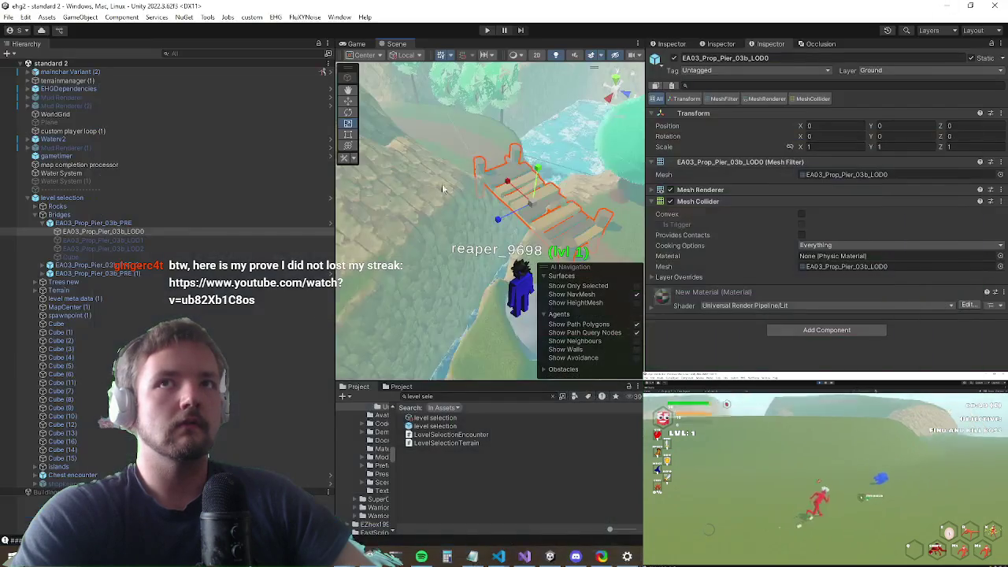
pyautogui.moveTo(430, 201); pyautogui.dragTo(477, 190)
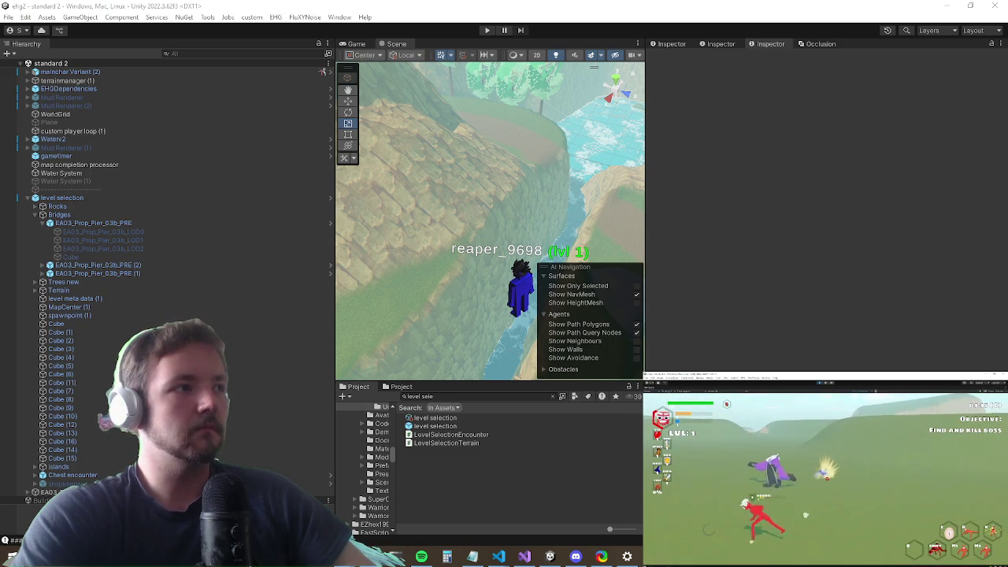
pyautogui.hotkey('ctrl', 'z')
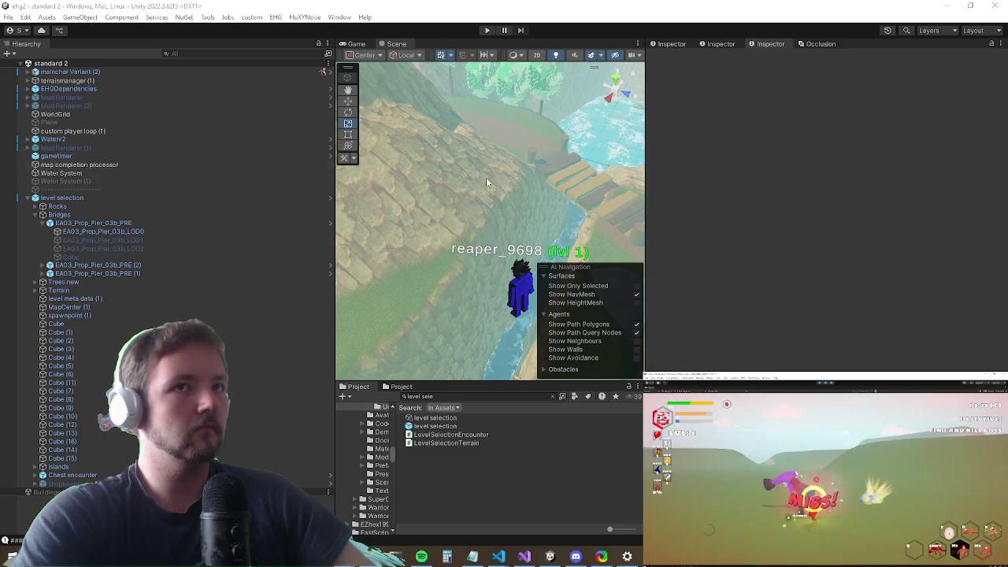
pyautogui.moveTo(586, 188); pyautogui.dragTo(521, 208)
# Step: Enable LOD0's Mesh Renderer, frame it, and select its source model EA03_Prop_Pier_03b
pyautogui.click(482, 221)
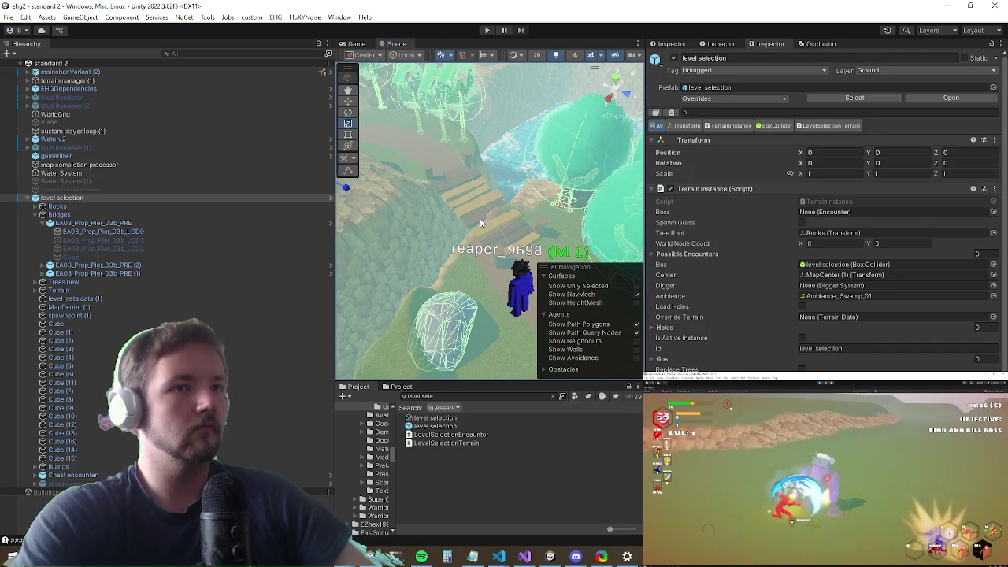
pyautogui.click(467, 211)
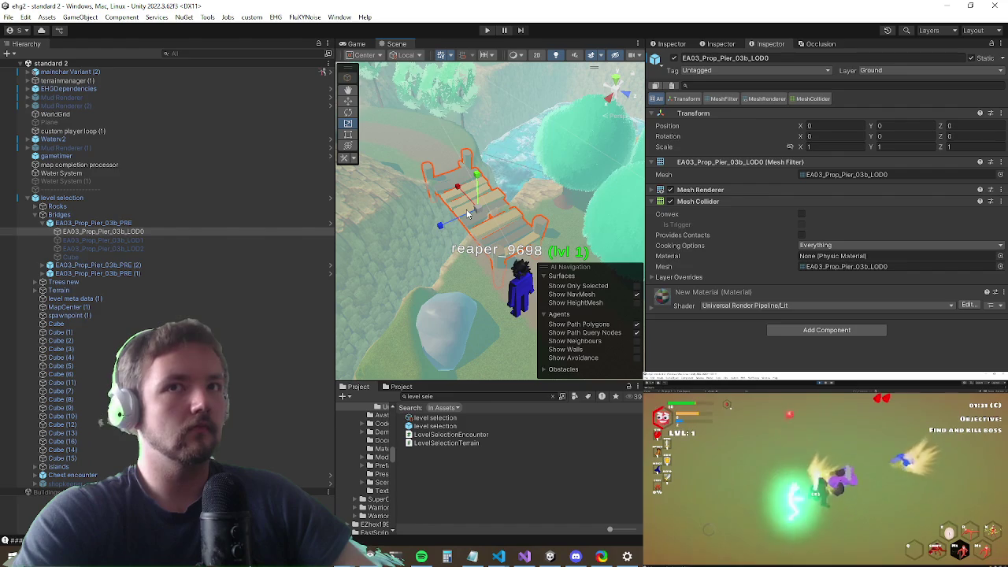
pyautogui.click(670, 190)
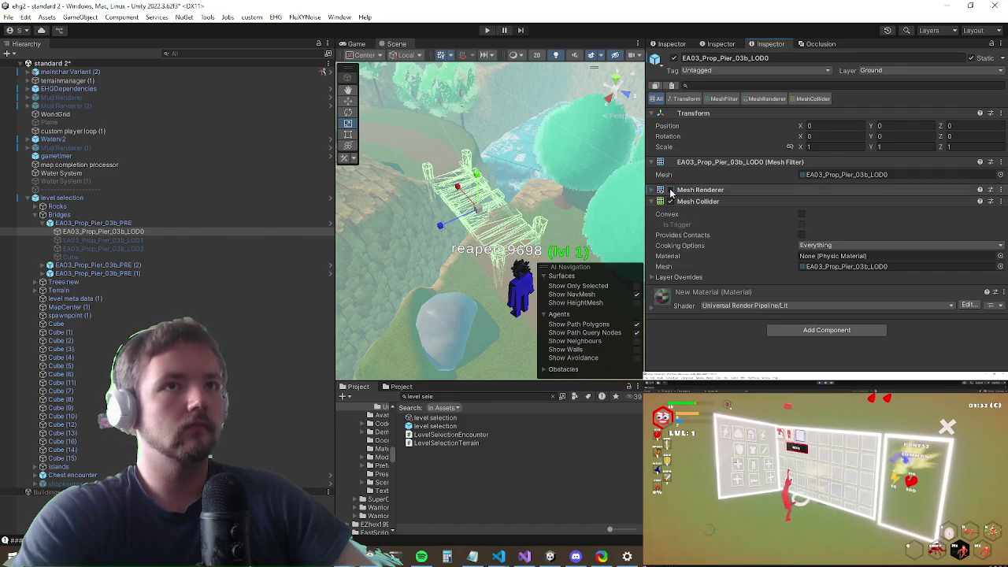
pyautogui.press('f')
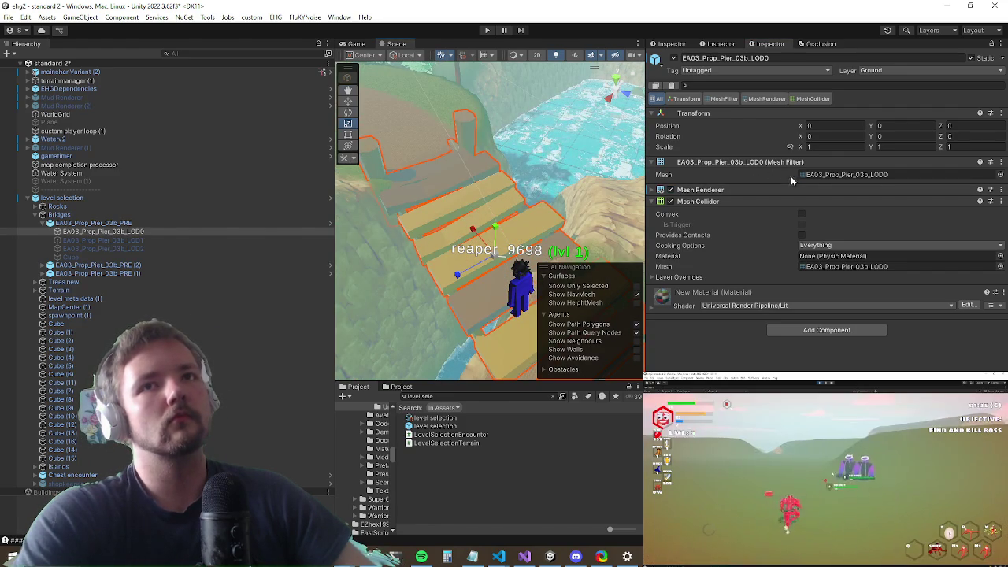
pyautogui.click(835, 175)
pyautogui.click(473, 435)
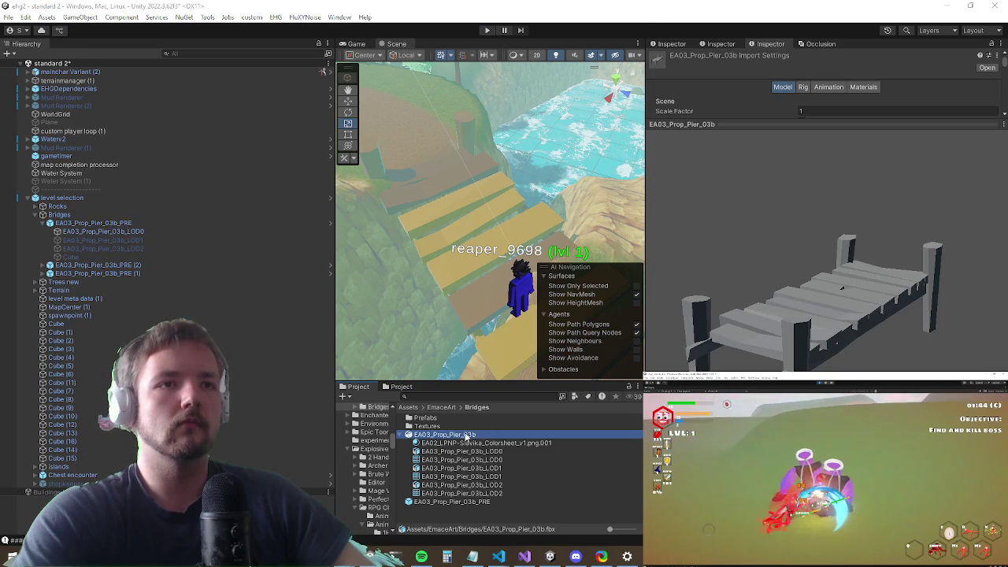
# Step: Reveal the EA03_Prop_Pier_03b model file in File Explorer
pyautogui.doubleClick(467, 436)
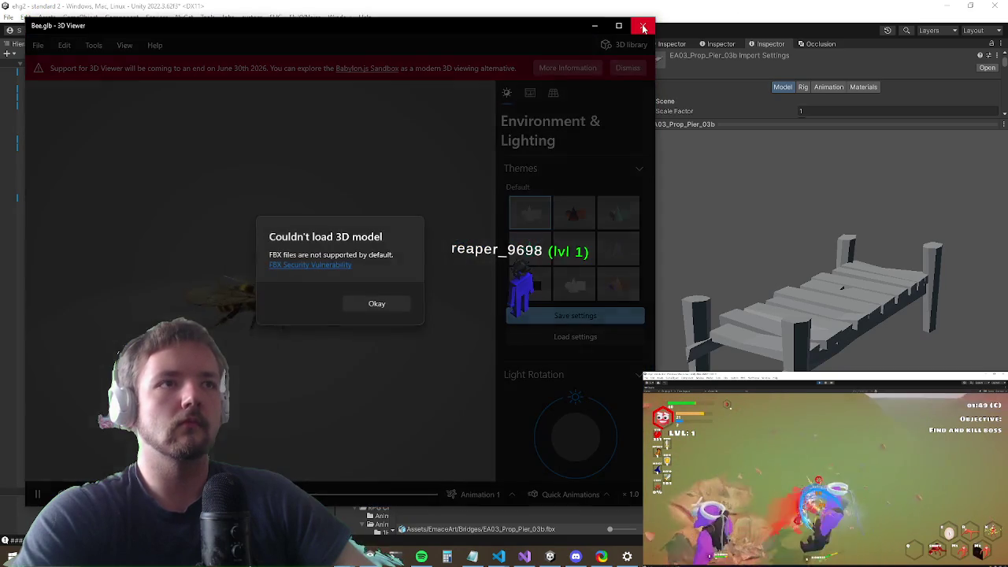
pyautogui.click(384, 304)
pyautogui.rightClick(446, 435)
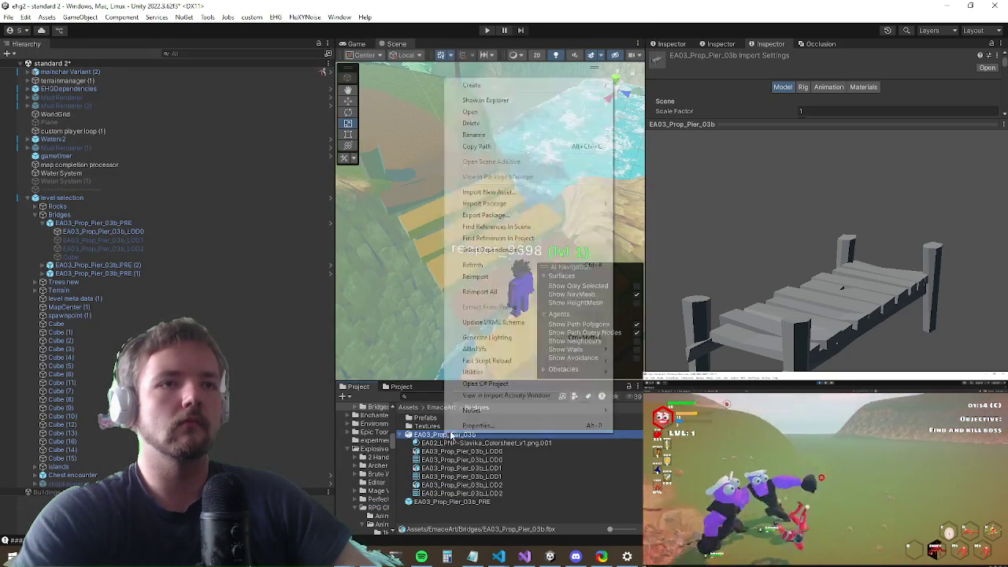
pyautogui.click(511, 102)
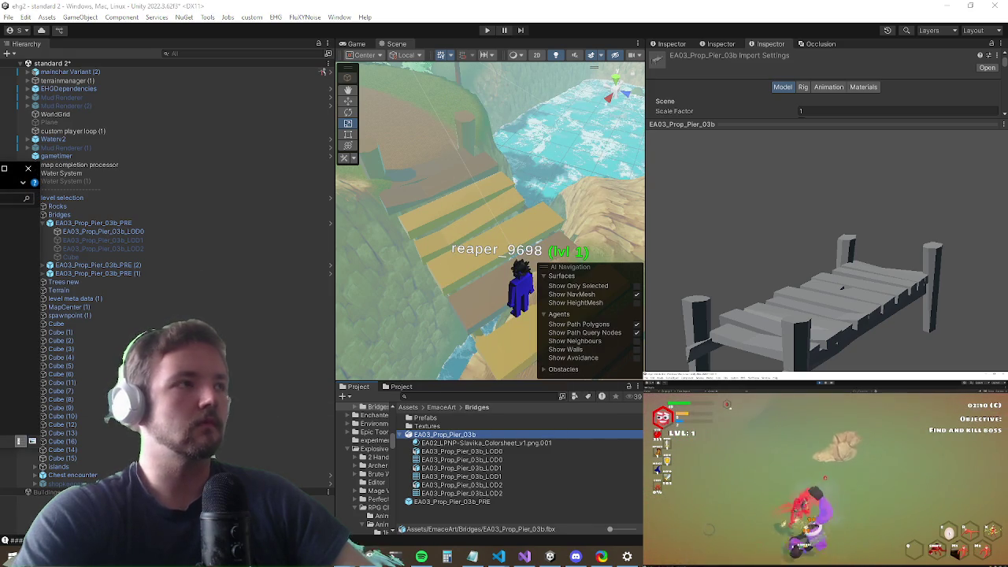
# Step: Launch Blender from the Start search and dismiss its splash screen
pyautogui.press('super')
pyautogui.write('blender')
pyautogui.press('Return')
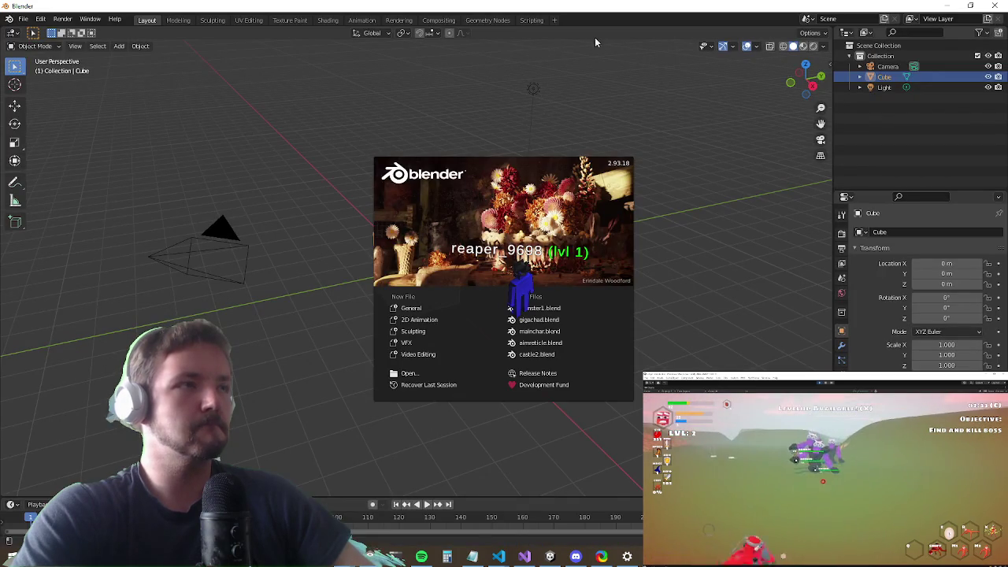
pyautogui.click(18, 20)
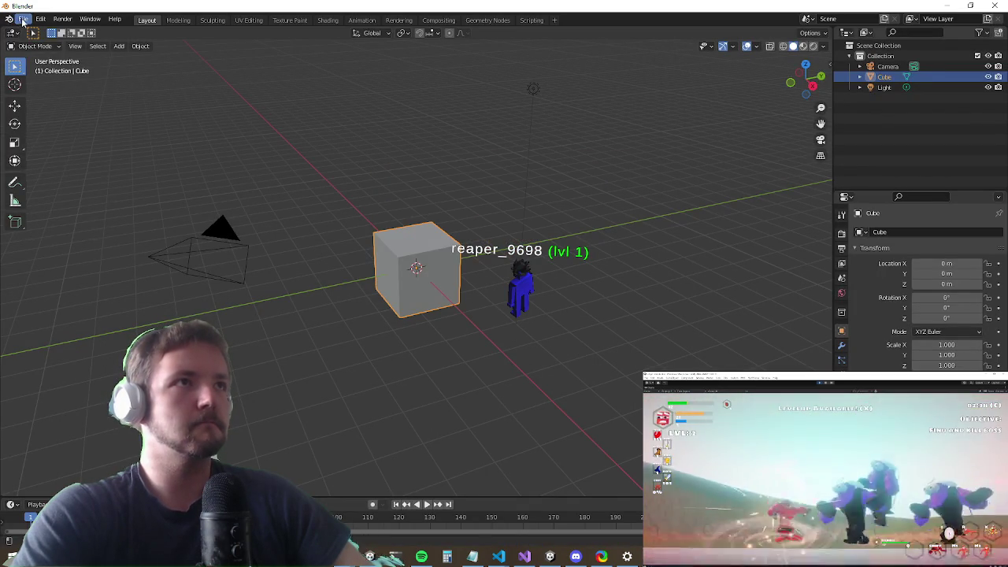
pyautogui.click(22, 18)
# Step: Import the pier model as FBX and delete the default cube
pyautogui.moveTo(76, 165)
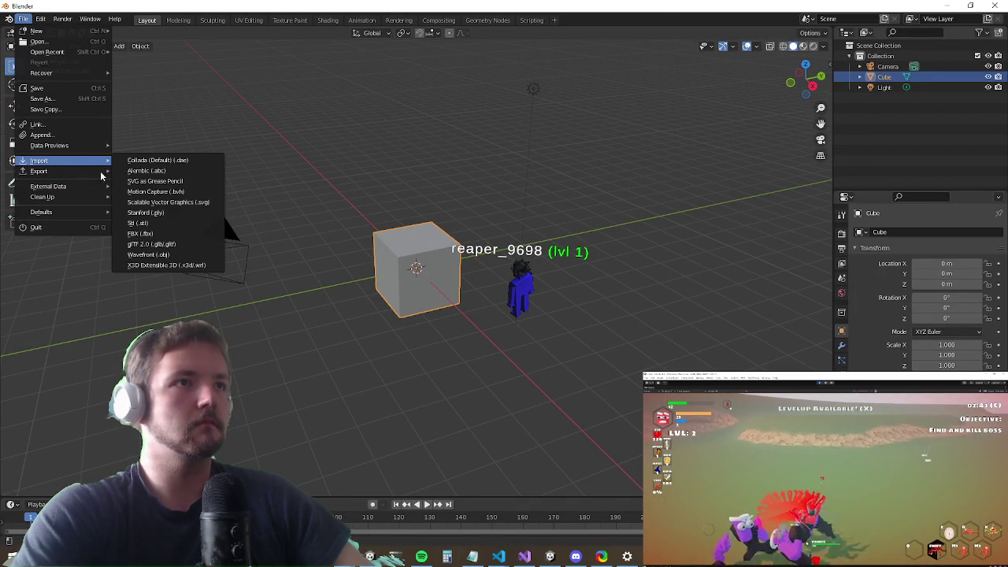
pyautogui.click(160, 237)
pyautogui.press('Return')
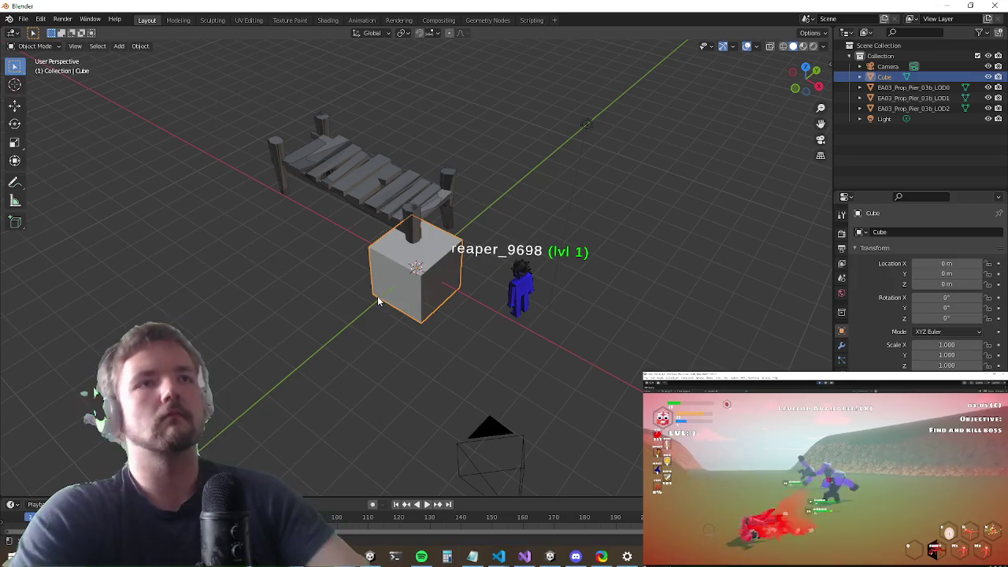
pyautogui.press('Delete')
# Step: Select only the LOD0 pier object and enter Edit Mode on its mesh
pyautogui.scroll(3, 337, 242)
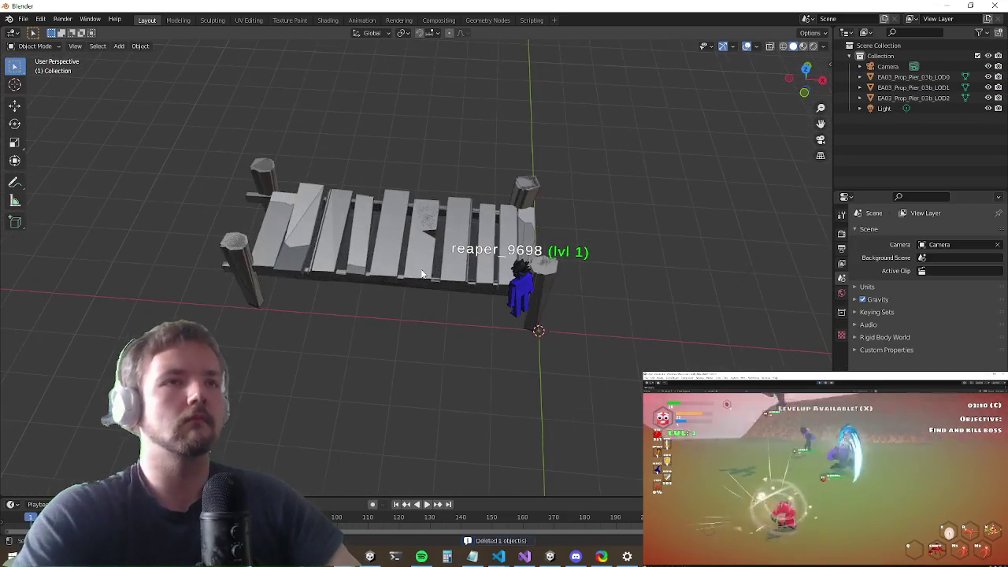
pyautogui.click(441, 281)
pyautogui.moveTo(441, 276); pyautogui.dragTo(385, 228)
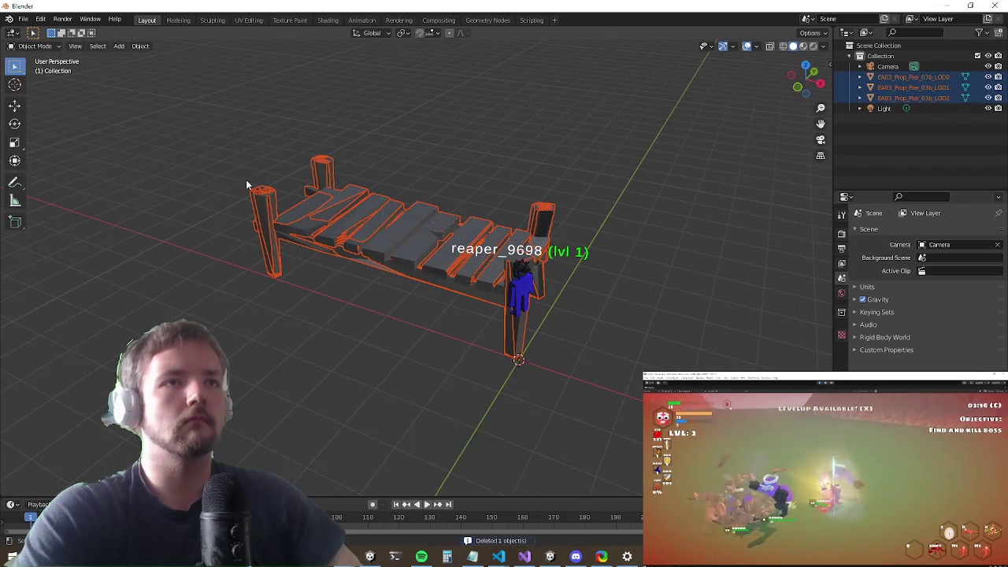
pyautogui.moveTo(50, 48)
pyautogui.mouseDown()
pyautogui.moveTo(137, 141)
pyautogui.moveTo(45, 49)
pyautogui.mouseUp()
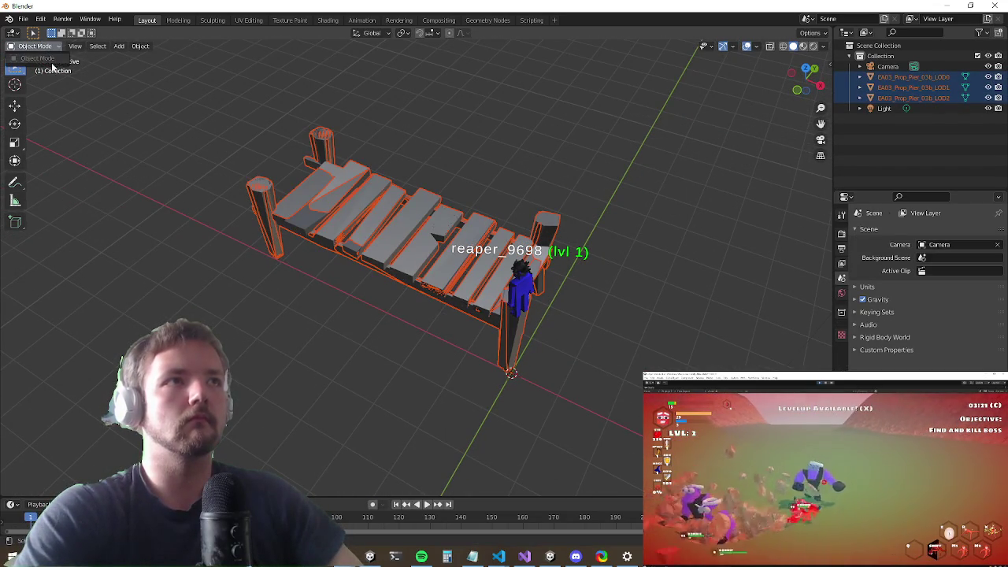
pyautogui.click(238, 136)
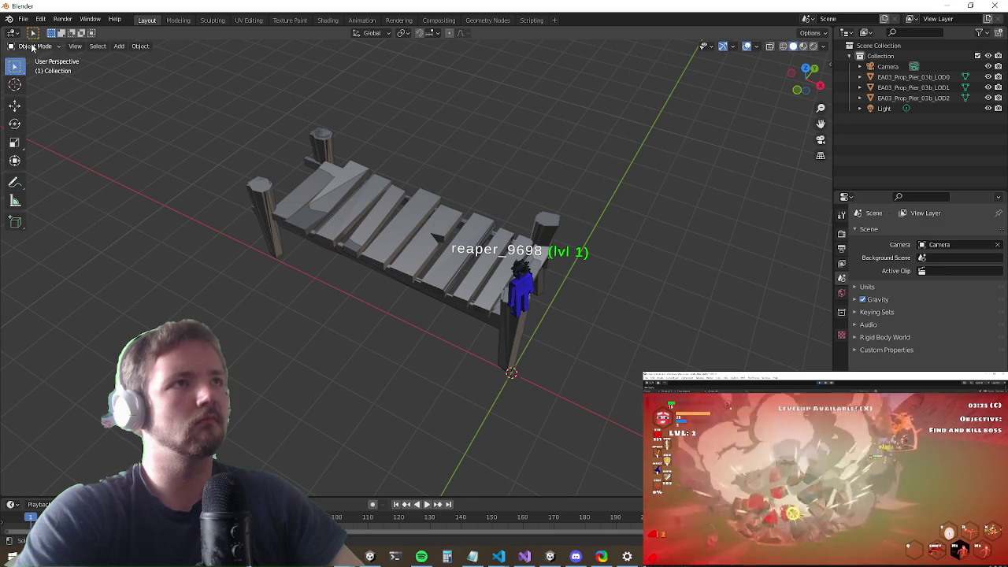
pyautogui.click(358, 195)
pyautogui.press('Tab')
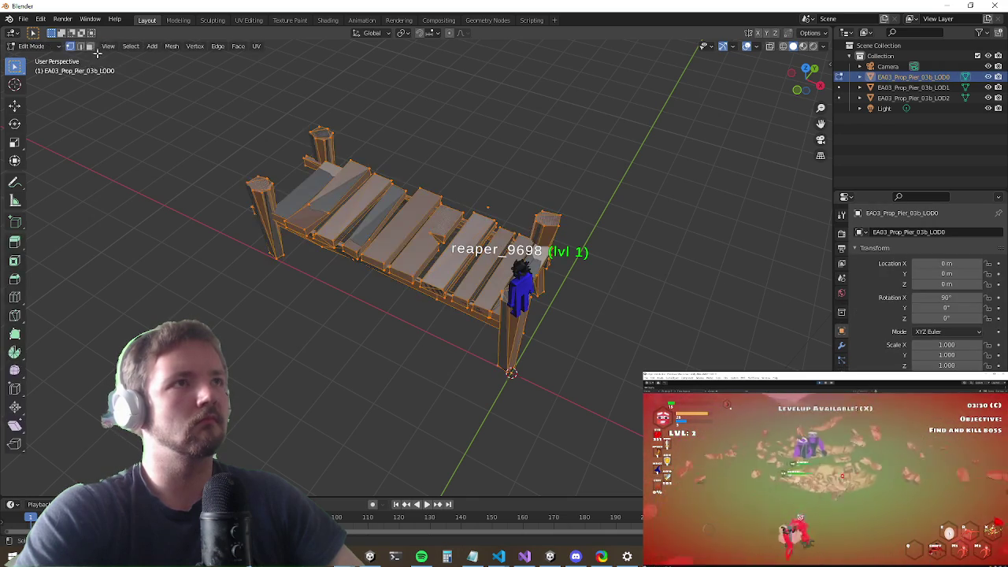
# Step: Look through the Mesh menu's editing commands
pyautogui.moveTo(321, 184); pyautogui.dragTo(267, 139)
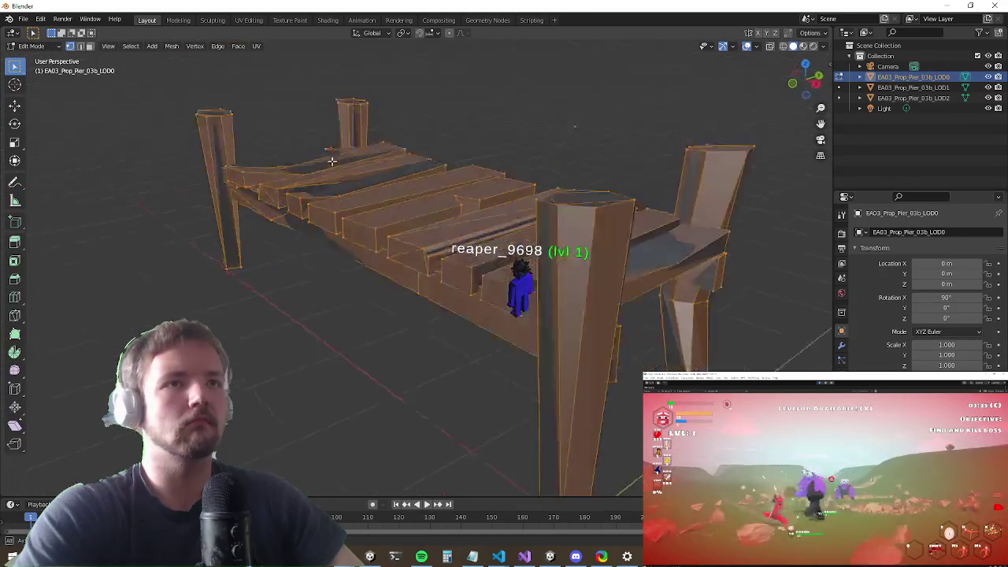
pyautogui.scroll(-3, 387, 149)
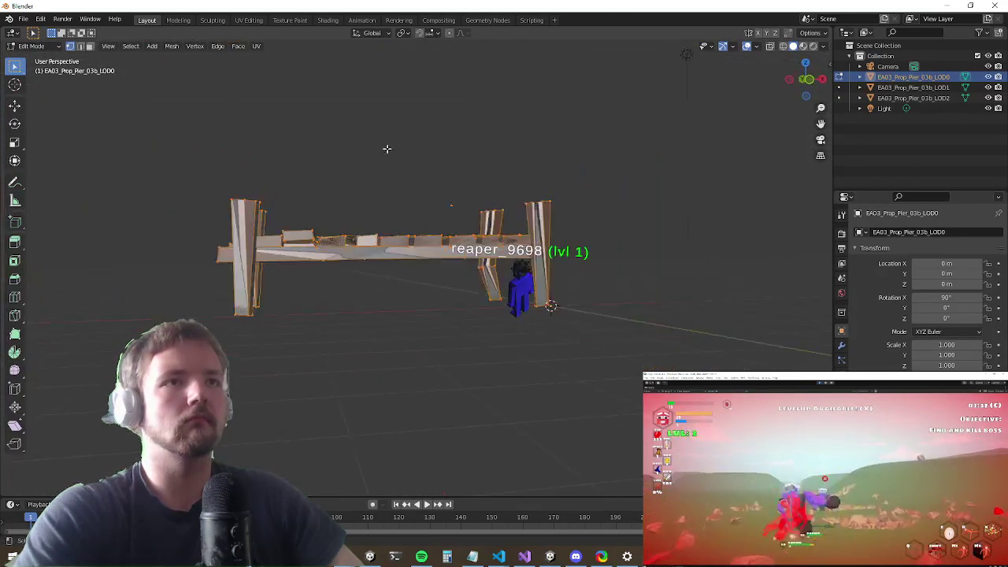
pyautogui.click(224, 46)
pyautogui.moveTo(150, 47)
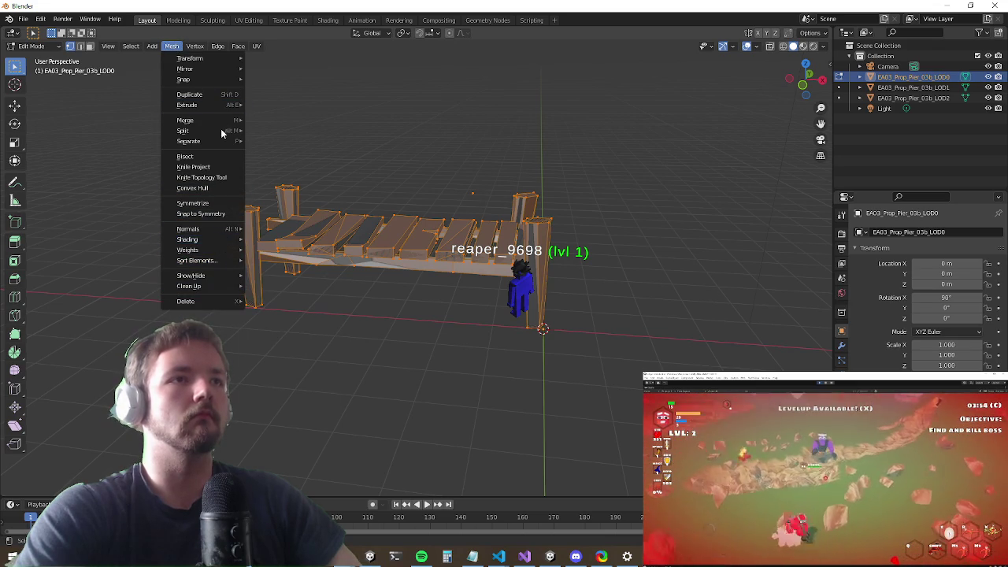
# Step: Browse the Mesh and Extrude menus, then return LOD0 to Object Mode
pyautogui.moveTo(214, 74)
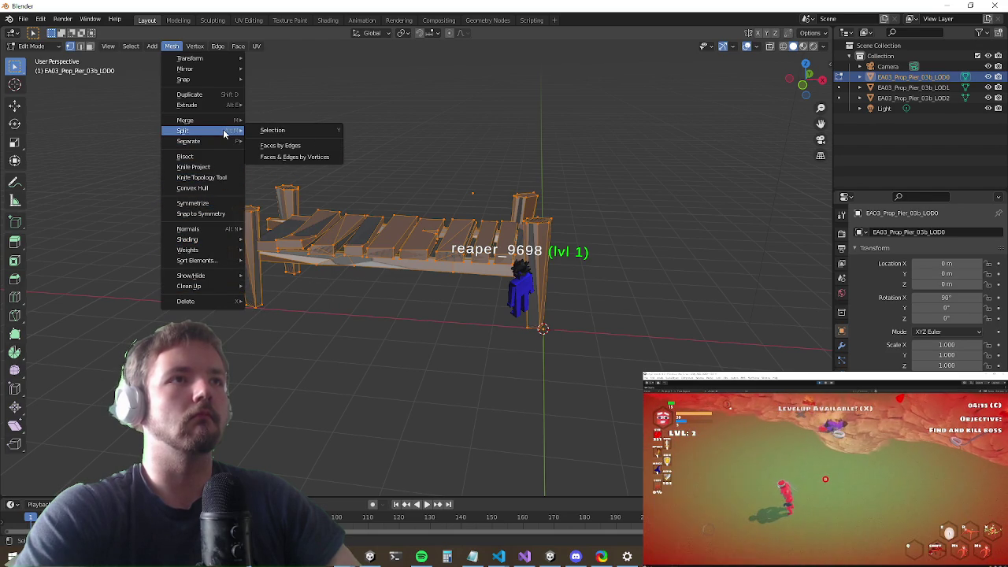
pyautogui.moveTo(224, 108)
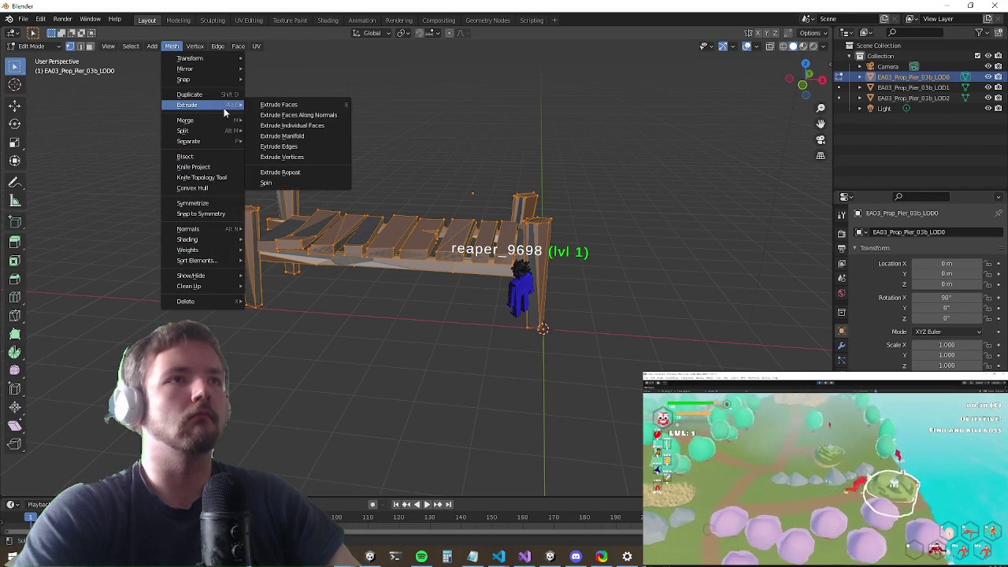
pyautogui.moveTo(238, 45)
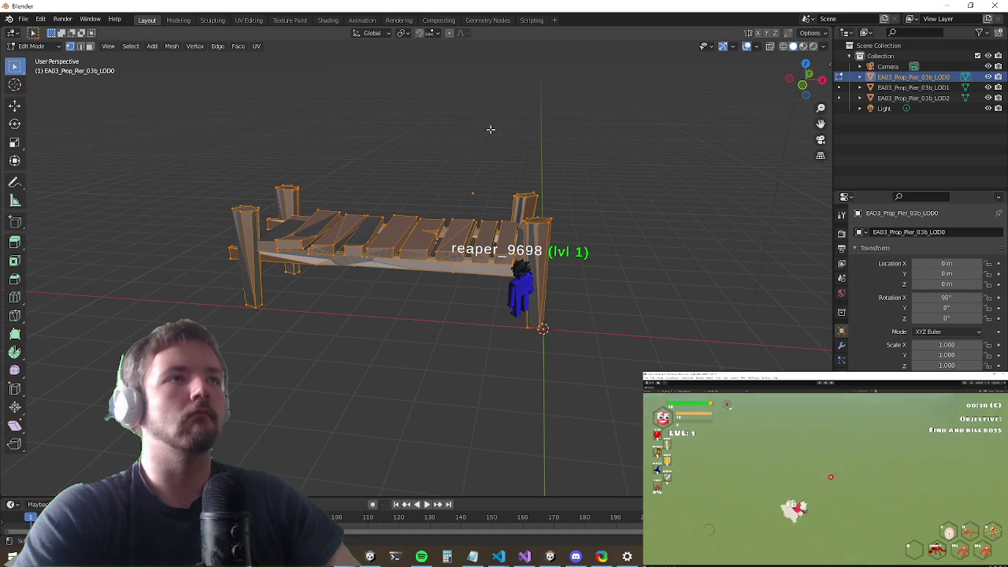
pyautogui.press('Tab')
pyautogui.click(141, 46)
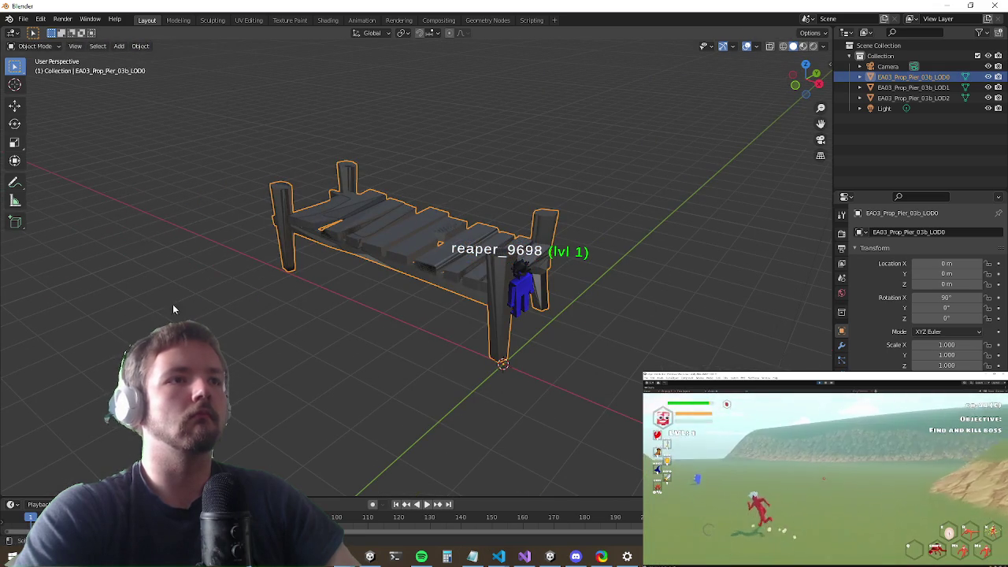
# Step: Apply Quick Effects > Cell Fracture to the LOD0 pier with default settings
pyautogui.click(140, 47)
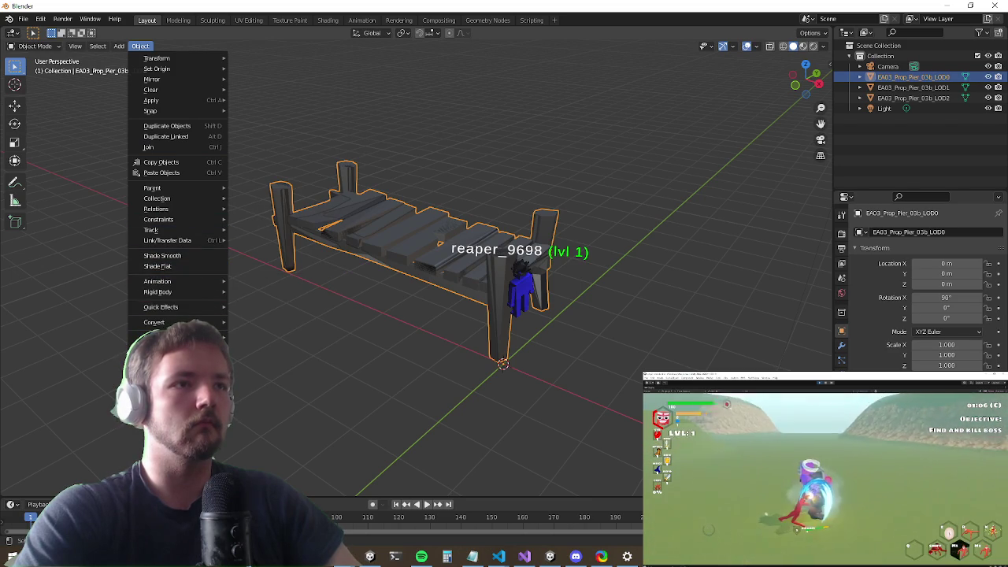
pyautogui.moveTo(201, 307)
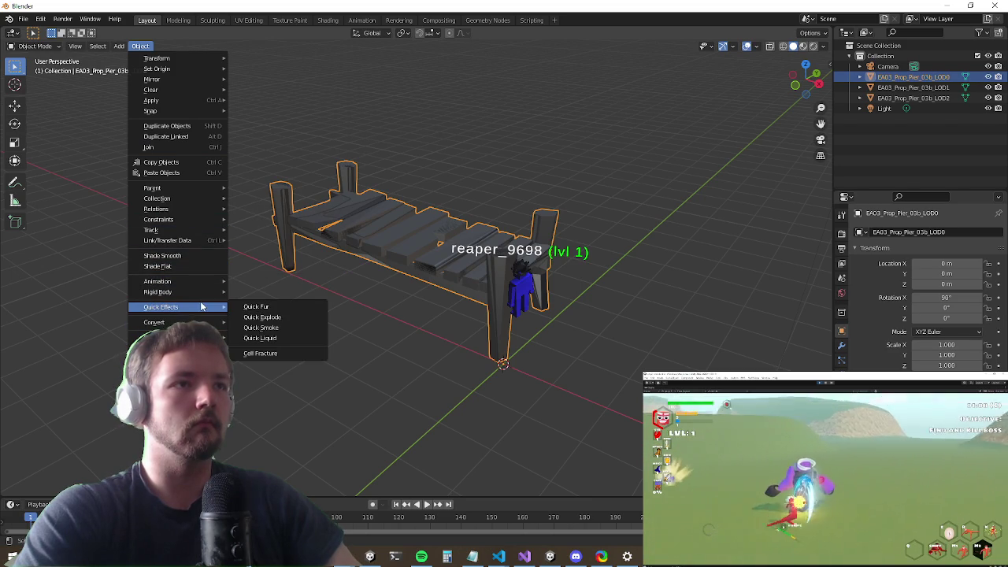
pyautogui.click(264, 353)
pyautogui.click(378, 533)
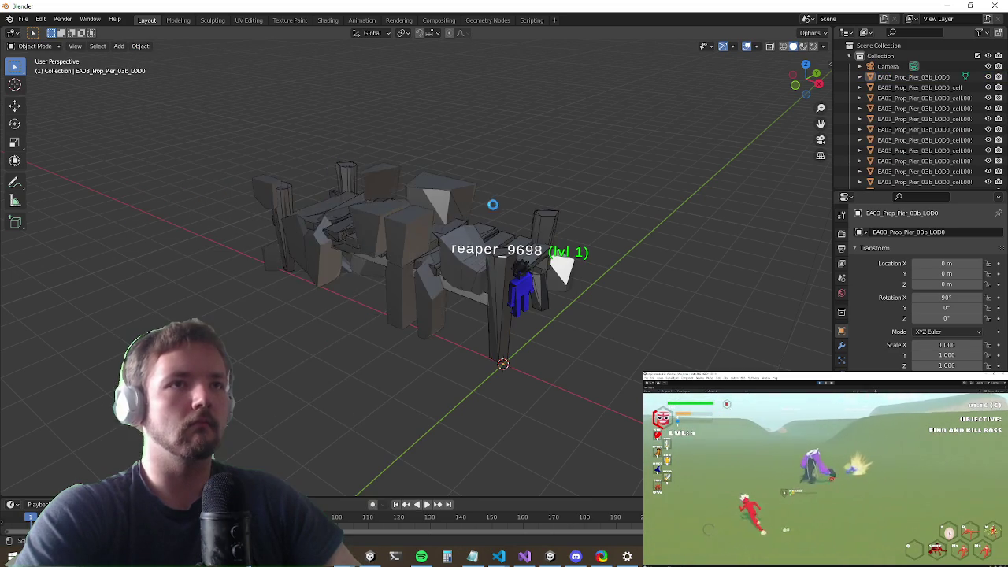
# Step: Inspect the fractured pier, then undo the cell fracture
pyautogui.hotkey('ctrl', 'z')
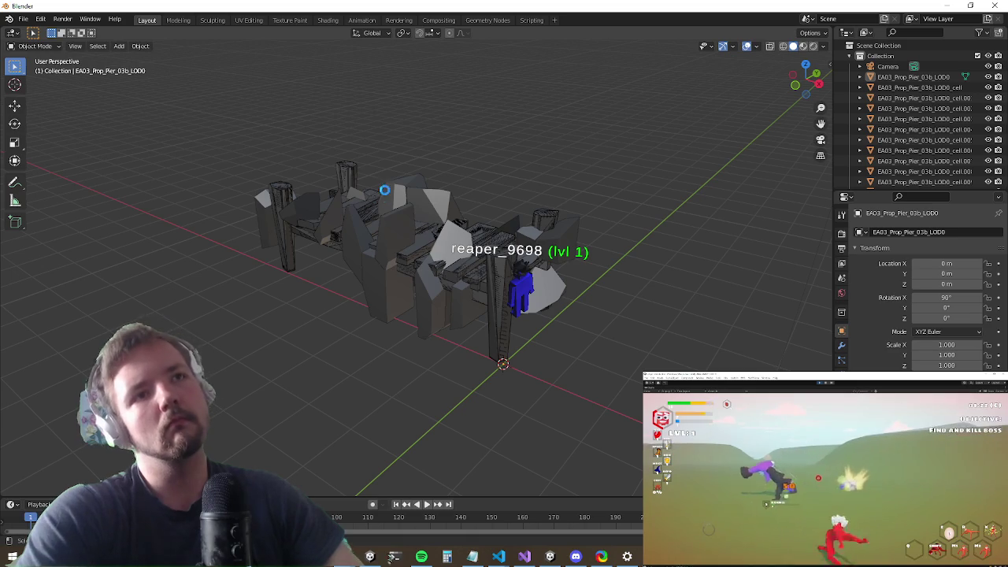
pyautogui.moveTo(317, 359)
pyautogui.mouseDown()
pyautogui.moveTo(392, 374)
pyautogui.moveTo(351, 400)
pyautogui.moveTo(245, 389)
pyautogui.moveTo(259, 393)
pyautogui.moveTo(351, 333)
pyautogui.moveTo(368, 186)
pyautogui.moveTo(372, 245)
pyautogui.mouseUp()
pyautogui.scroll(3, 266, 388)
pyautogui.click(399, 271)
pyautogui.moveTo(447, 209)
pyautogui.mouseDown()
pyautogui.moveTo(255, 131)
pyautogui.moveTo(220, 134)
pyautogui.moveTo(208, 178)
pyautogui.moveTo(320, 218)
pyautogui.moveTo(499, 137)
pyautogui.moveTo(414, 201)
pyautogui.moveTo(455, 250)
pyautogui.mouseUp()
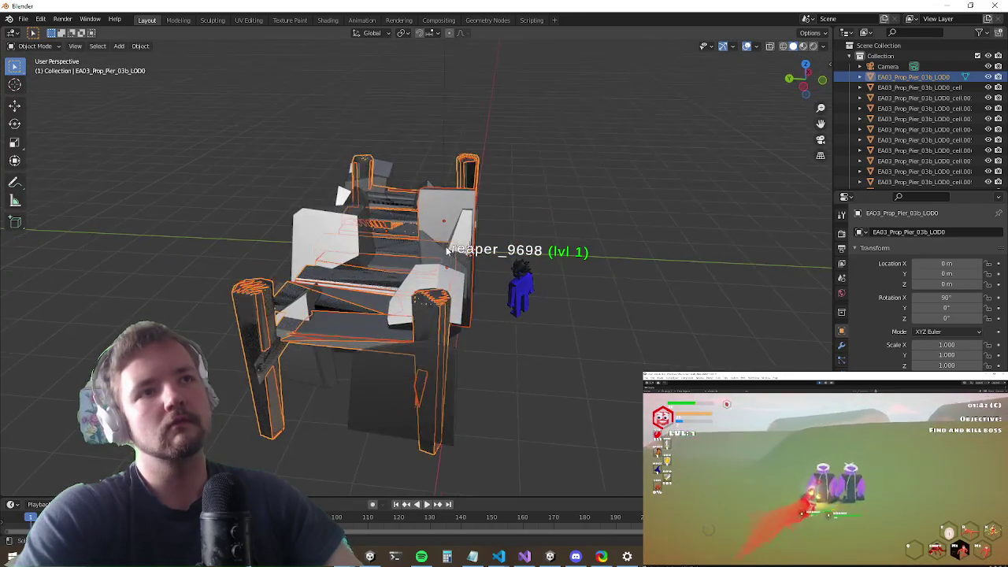
pyautogui.hotkey('ctrl', 'z')
pyautogui.hotkey('ctrl', 'z')
# Step: Select the LOD1 pier object and enter Edit Mode on its mesh
pyautogui.moveTo(528, 203)
pyautogui.mouseDown()
pyautogui.moveTo(387, 210)
pyautogui.moveTo(444, 244)
pyautogui.moveTo(430, 264)
pyautogui.moveTo(455, 266)
pyautogui.mouseUp()
pyautogui.scroll(5, 423, 261)
pyautogui.click(422, 262)
pyautogui.press('Tab')
# Step: Try selecting individual deck planks on the LOD1 mesh
pyautogui.hotkey('alt', 'a')
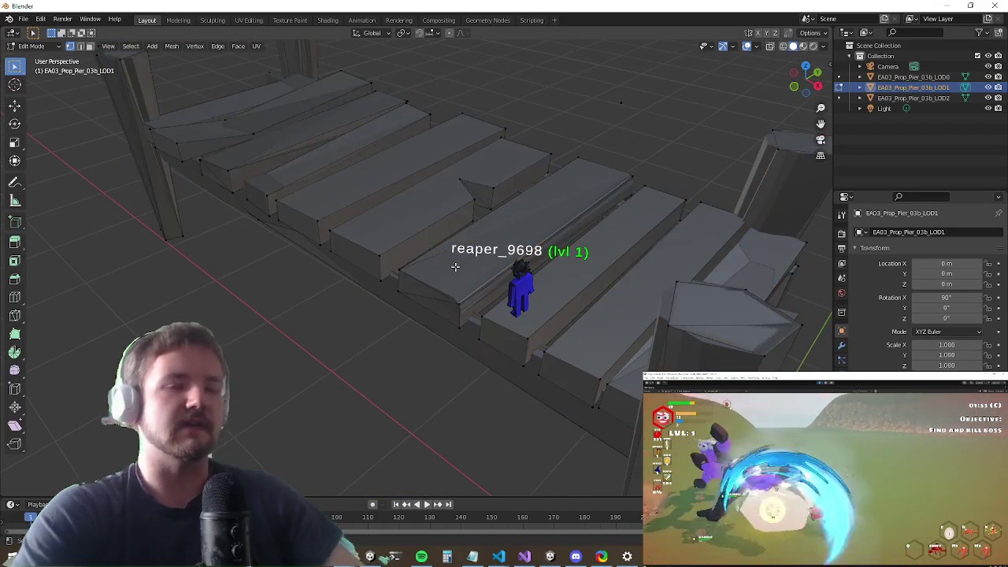
pyautogui.press('l')
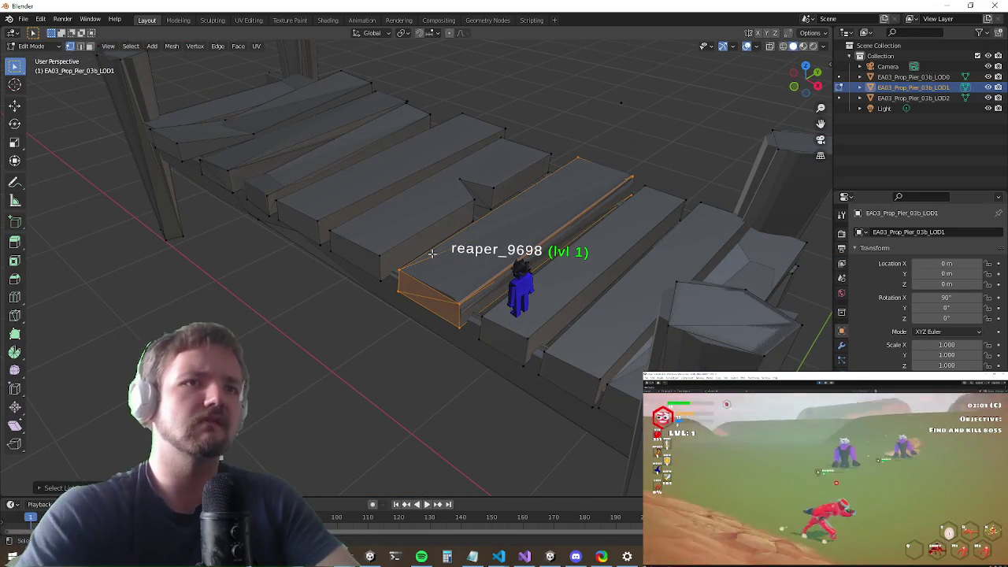
pyautogui.moveTo(460, 269)
pyautogui.mouseDown()
pyautogui.moveTo(444, 247)
pyautogui.moveTo(310, 281)
pyautogui.moveTo(250, 248)
pyautogui.moveTo(168, 226)
pyautogui.moveTo(146, 251)
pyautogui.moveTo(99, 261)
pyautogui.moveTo(119, 282)
pyautogui.moveTo(329, 279)
pyautogui.moveTo(391, 246)
pyautogui.mouseUp()
pyautogui.scroll(-5, 432, 248)
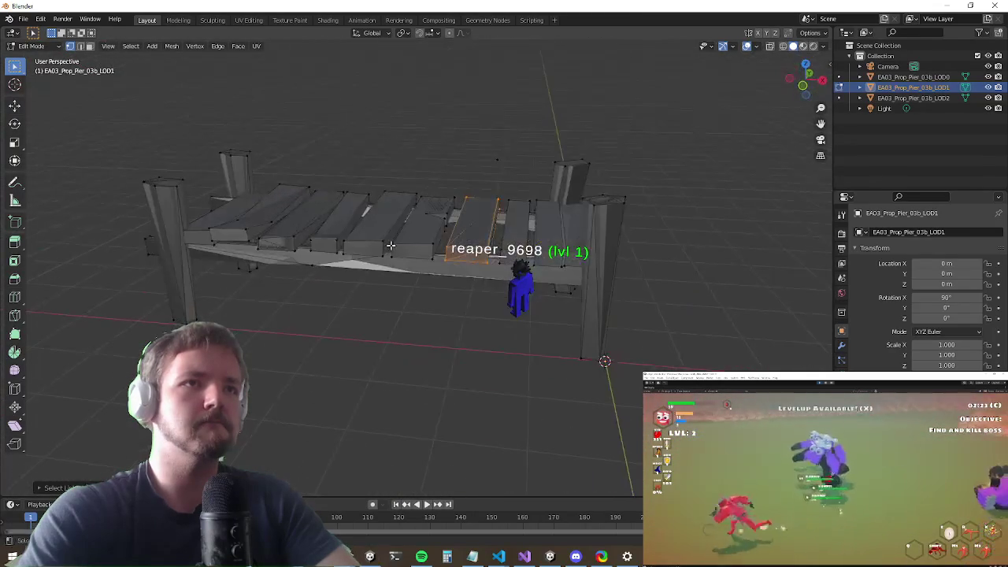
pyautogui.click(415, 226)
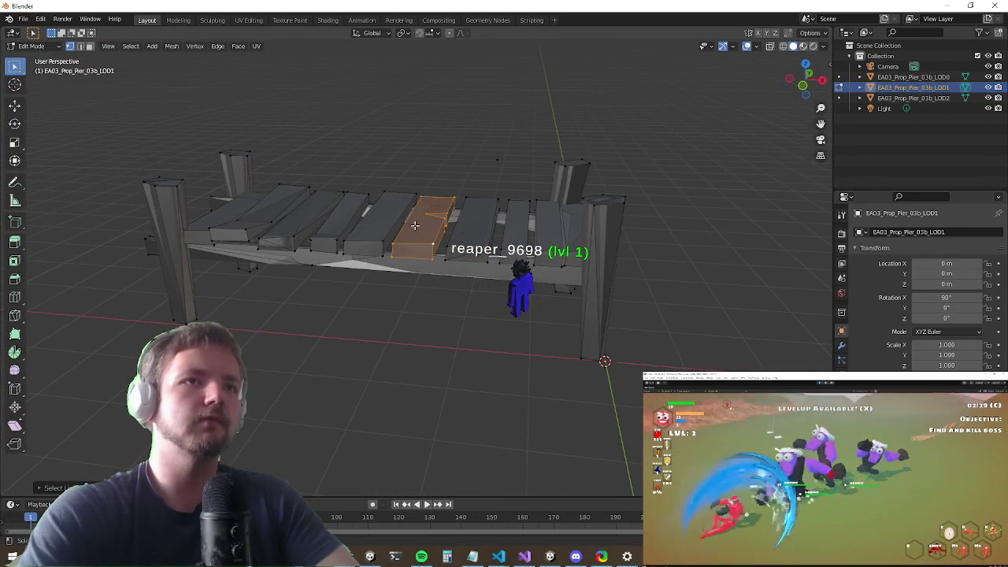
pyautogui.click(373, 232)
pyautogui.scroll(5, 327, 215)
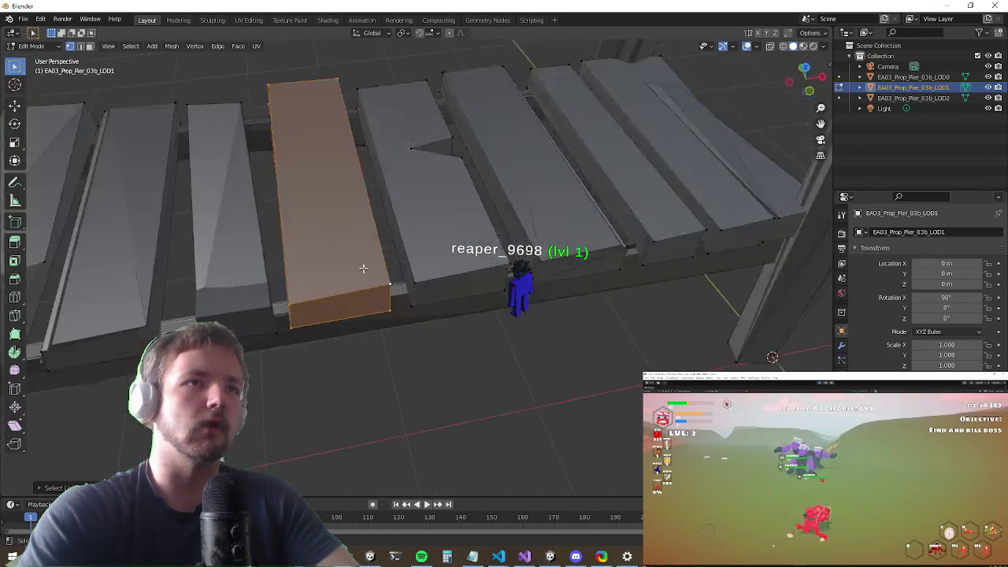
pyautogui.moveTo(274, 259)
pyautogui.mouseDown()
pyautogui.moveTo(267, 251)
pyautogui.moveTo(291, 252)
pyautogui.mouseUp()
# Step: Select the entire notched plank as linked geometry, then bring the YouTube window over Blender
pyautogui.hotkey('alt', 'a')
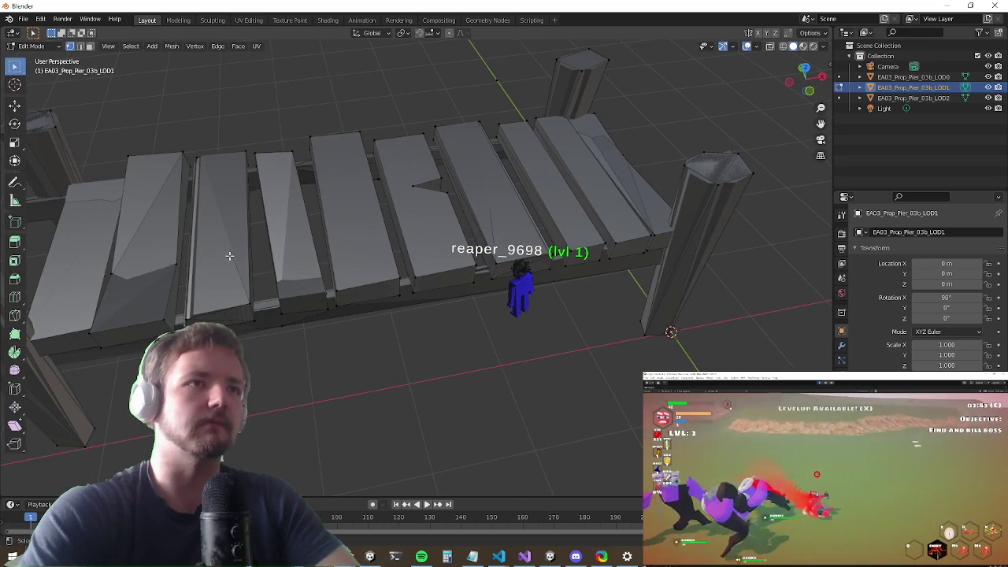
pyautogui.click(425, 269)
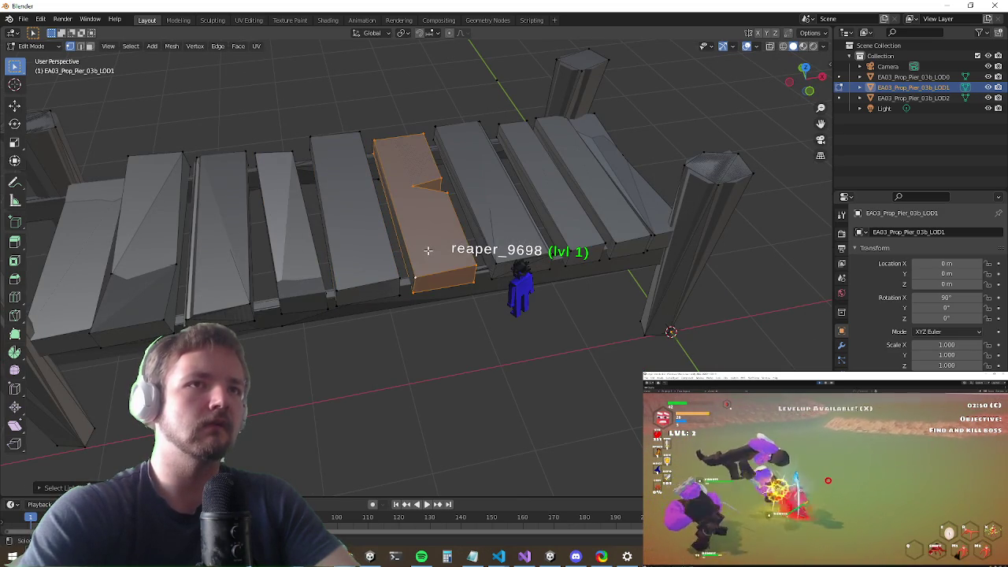
pyautogui.hotkey('alt', 'a')
pyautogui.press('l')
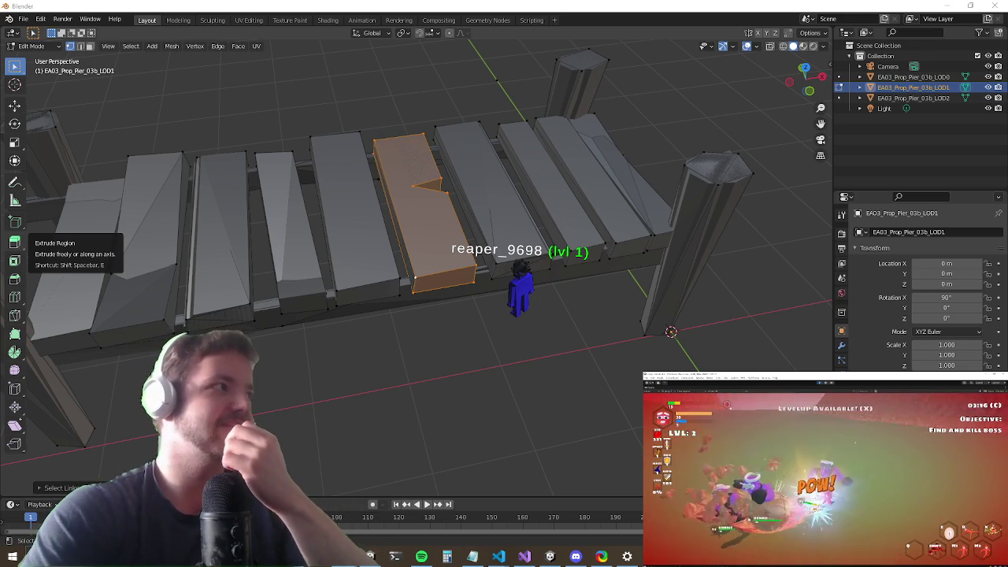
pyautogui.moveTo(0, 189)
pyautogui.mouseDown()
pyautogui.moveTo(427, 157)
pyautogui.moveTo(414, 169)
pyautogui.mouseUp()
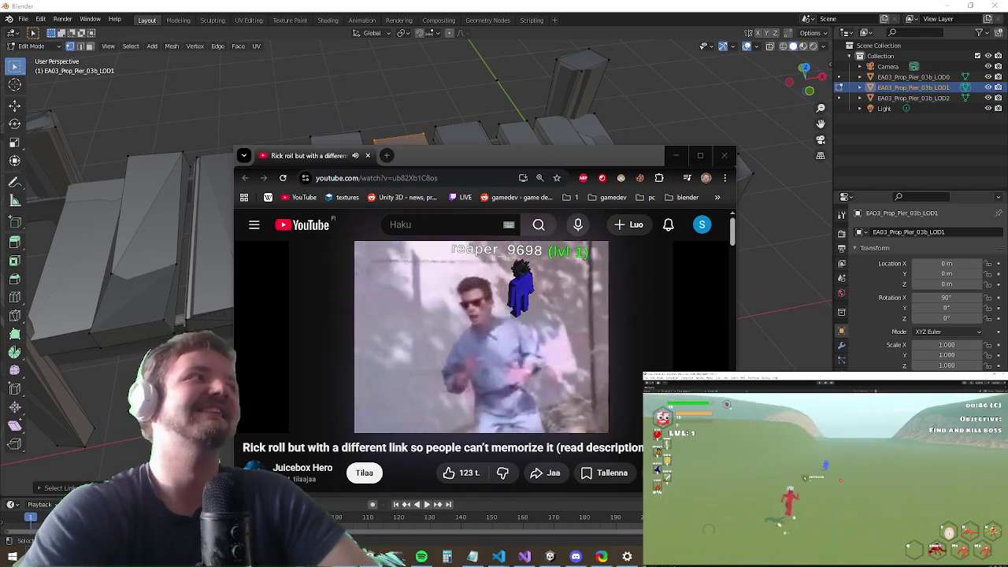
# Step: Resume the rickroll video, then close the browser window to reveal Blender
pyautogui.moveTo(330, 326)
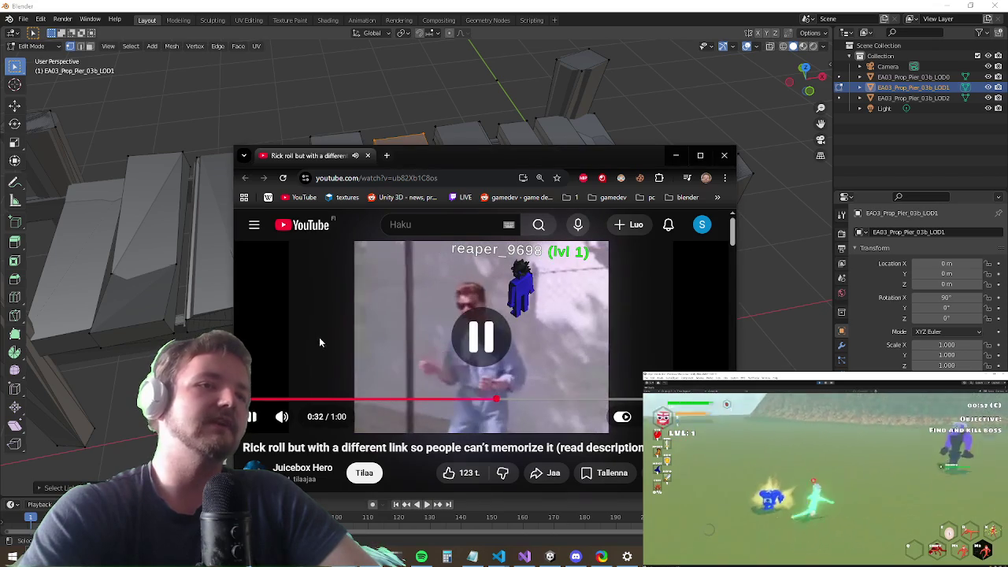
pyautogui.moveTo(630, 447); pyautogui.dragTo(272, 443)
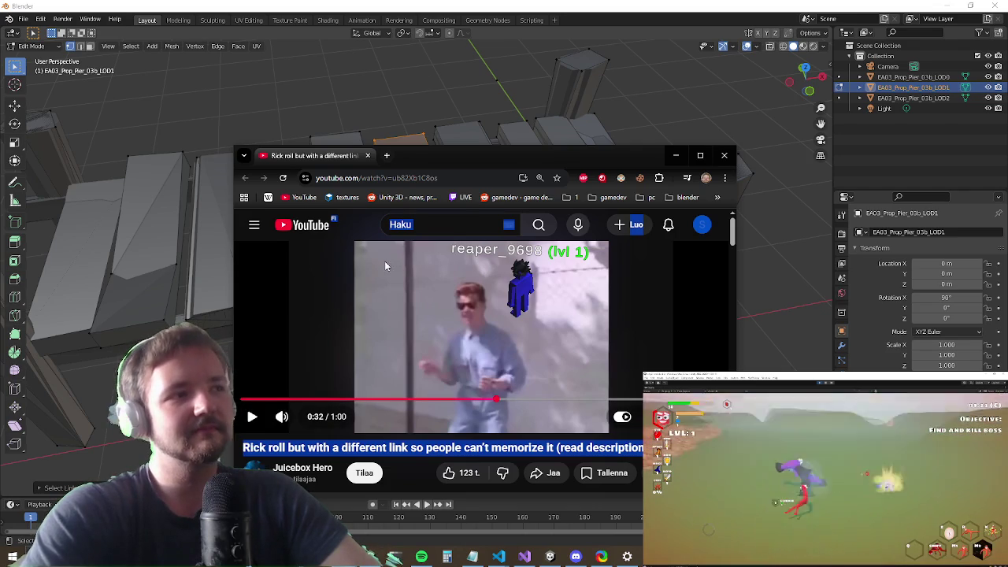
pyautogui.click(454, 314)
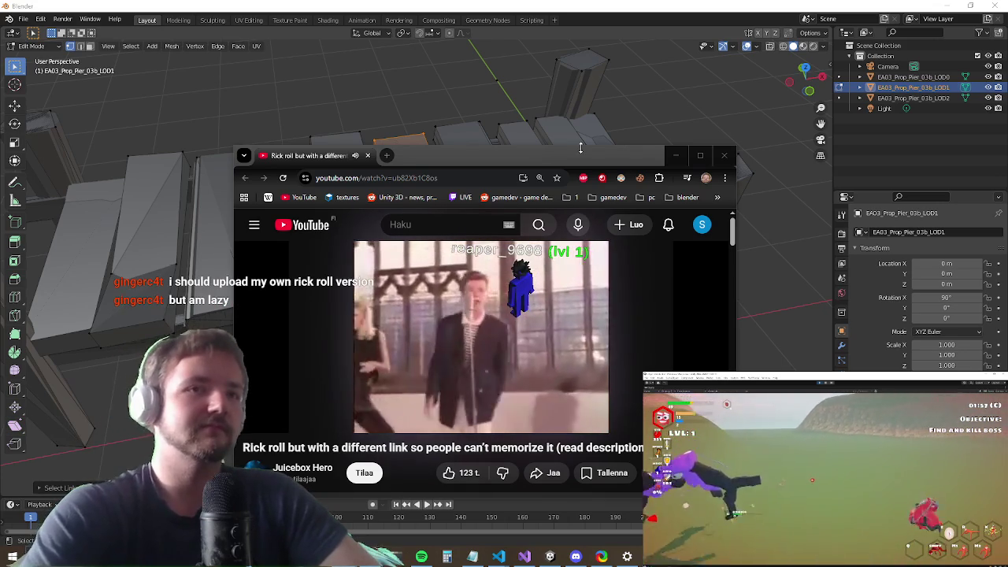
pyautogui.click(723, 155)
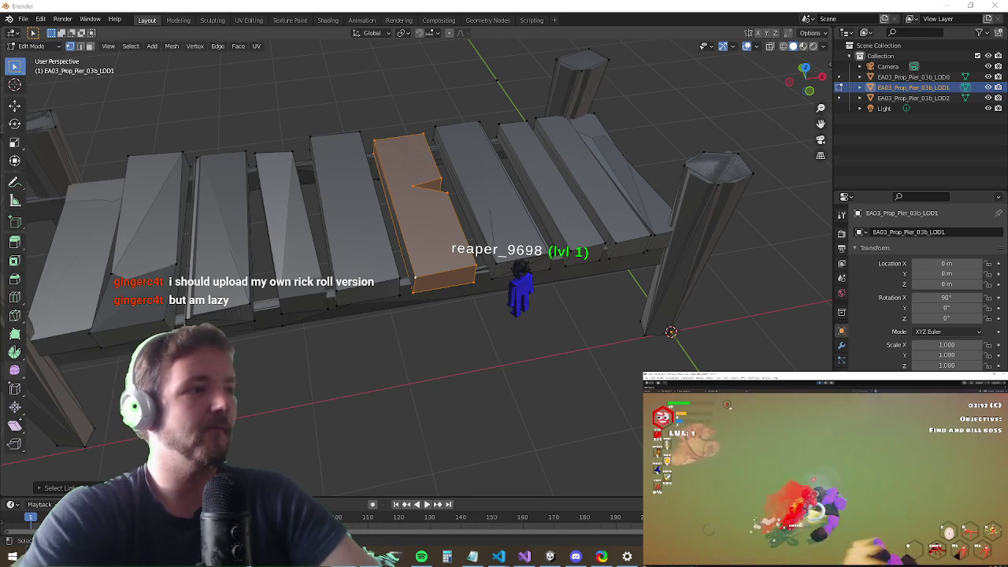
# Step: Orbit around the pier, select individual planks as linked pieces, then deselect everything
pyautogui.moveTo(413, 328)
pyautogui.mouseDown()
pyautogui.moveTo(389, 288)
pyautogui.moveTo(400, 261)
pyautogui.moveTo(430, 302)
pyautogui.moveTo(379, 341)
pyautogui.mouseUp()
pyautogui.scroll(2, 312, 299)
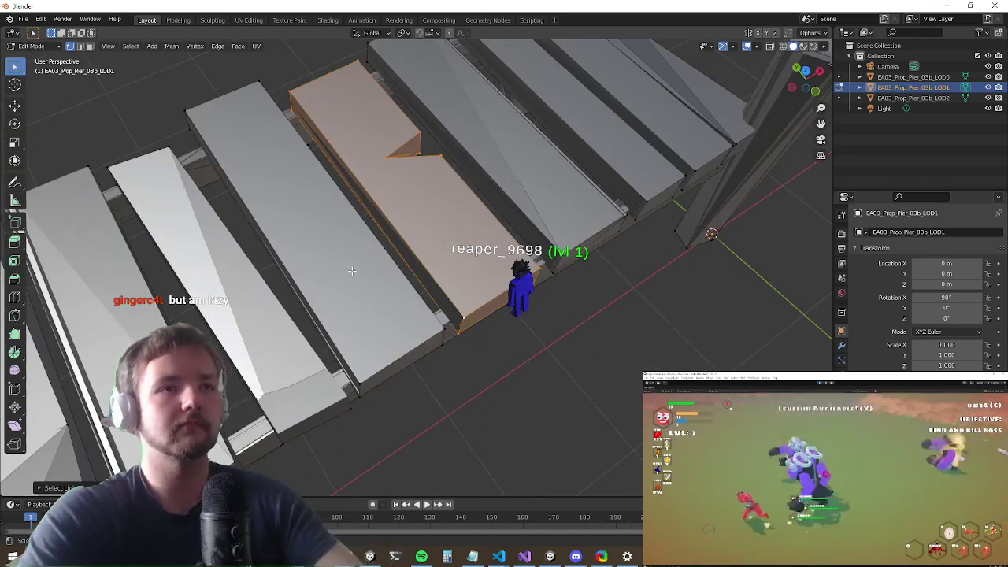
pyautogui.hotkey('alt', 'a')
pyautogui.scroll(-4, 300, 380)
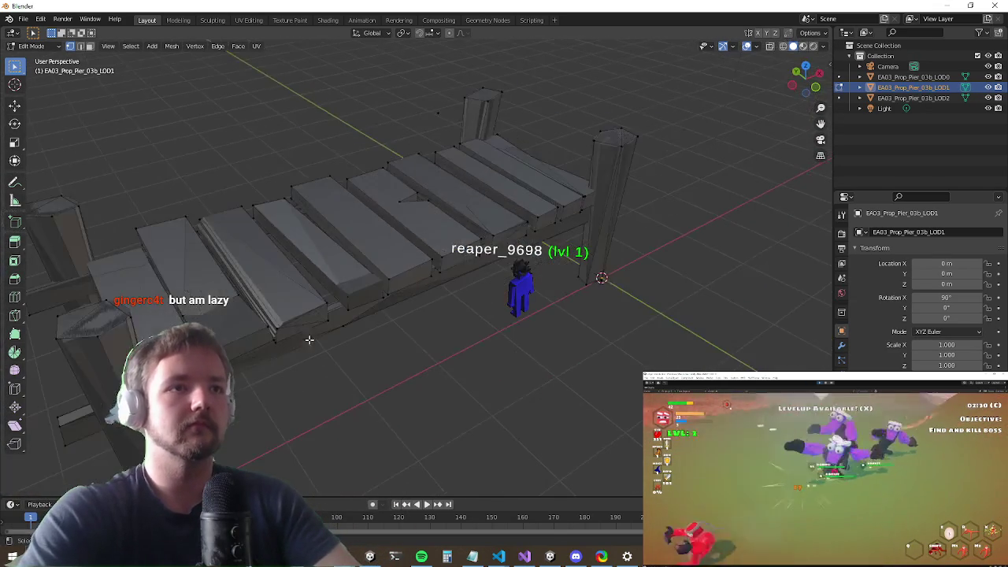
pyautogui.press('l')
pyautogui.click(294, 321)
pyautogui.press('l')
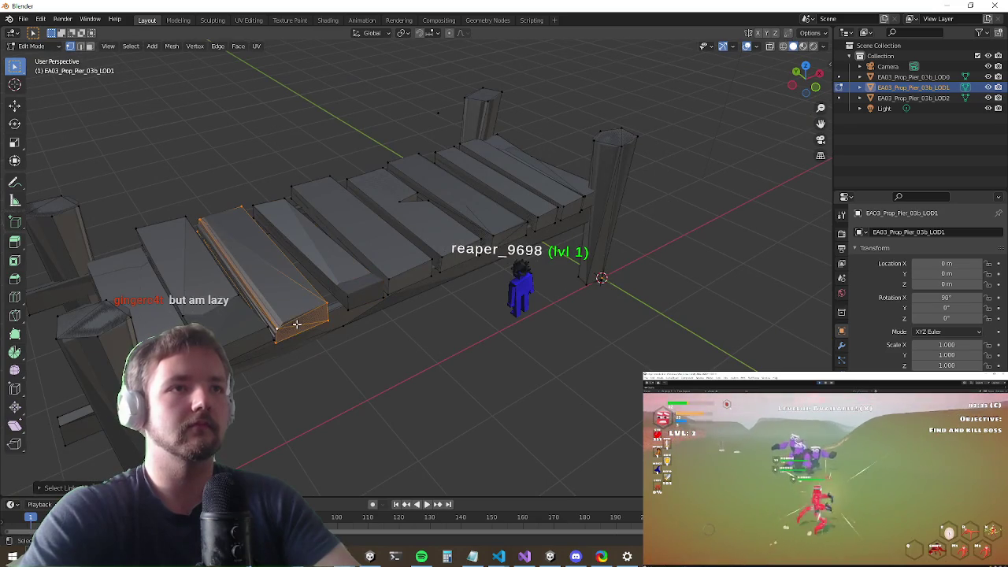
pyautogui.hotkey('alt', 'a')
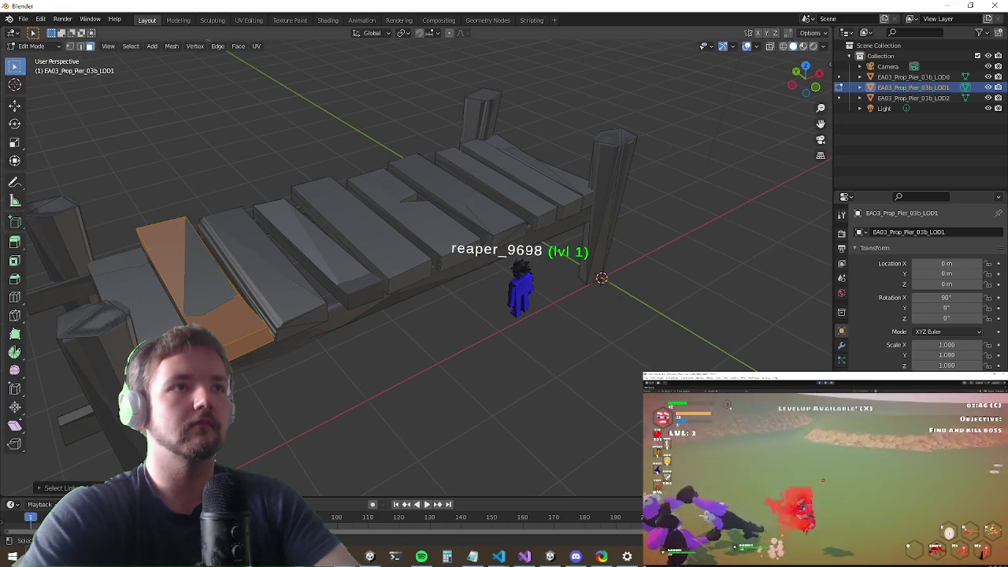
# Step: Hide the LOD1 pier and show and select EA03_Prop_Pier_03b_LOD0 in the Outliner
pyautogui.moveTo(149, 319); pyautogui.dragTo(177, 317)
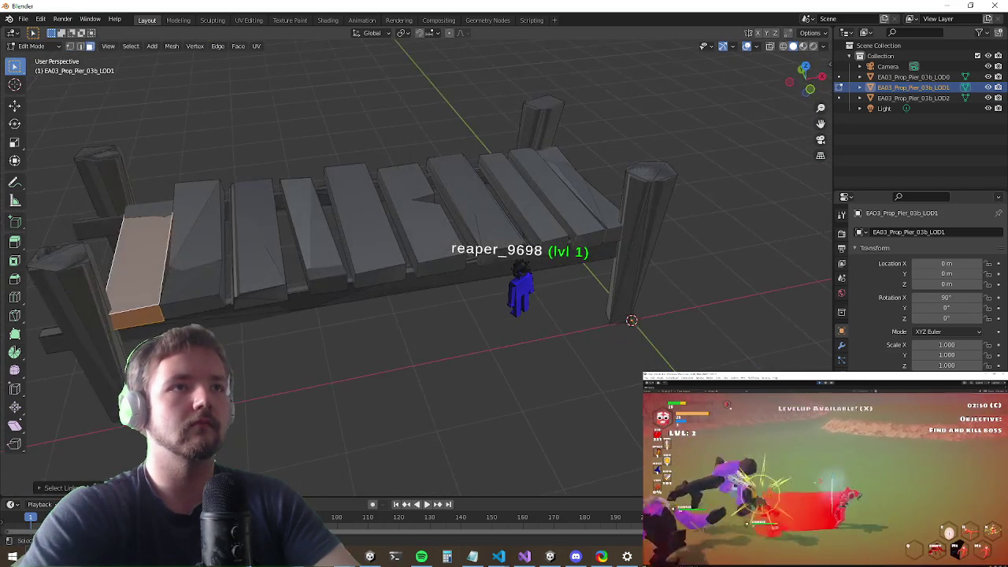
pyautogui.moveTo(205, 257)
pyautogui.mouseDown()
pyautogui.moveTo(348, 287)
pyautogui.moveTo(347, 275)
pyautogui.mouseUp()
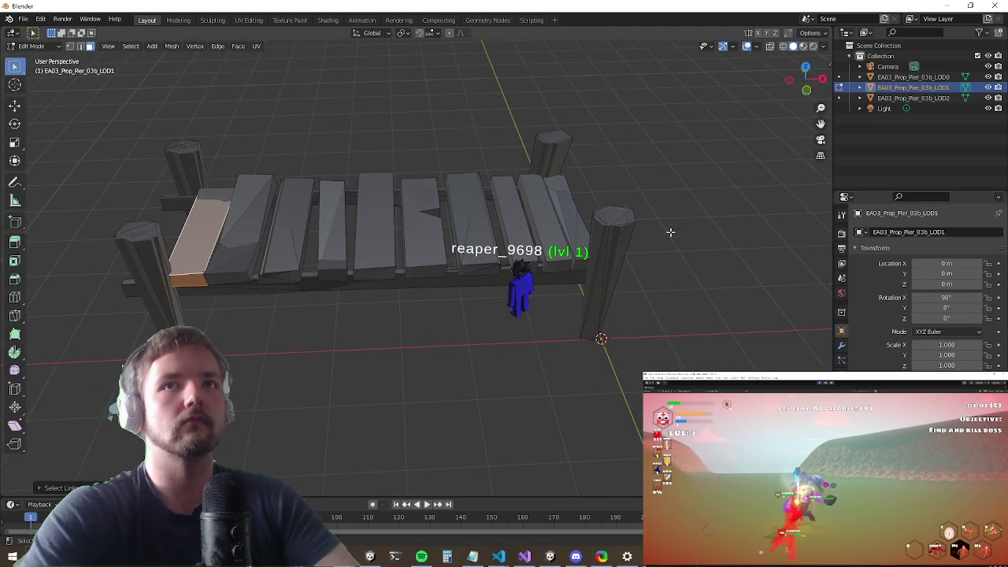
pyautogui.click(988, 76)
pyautogui.click(988, 87)
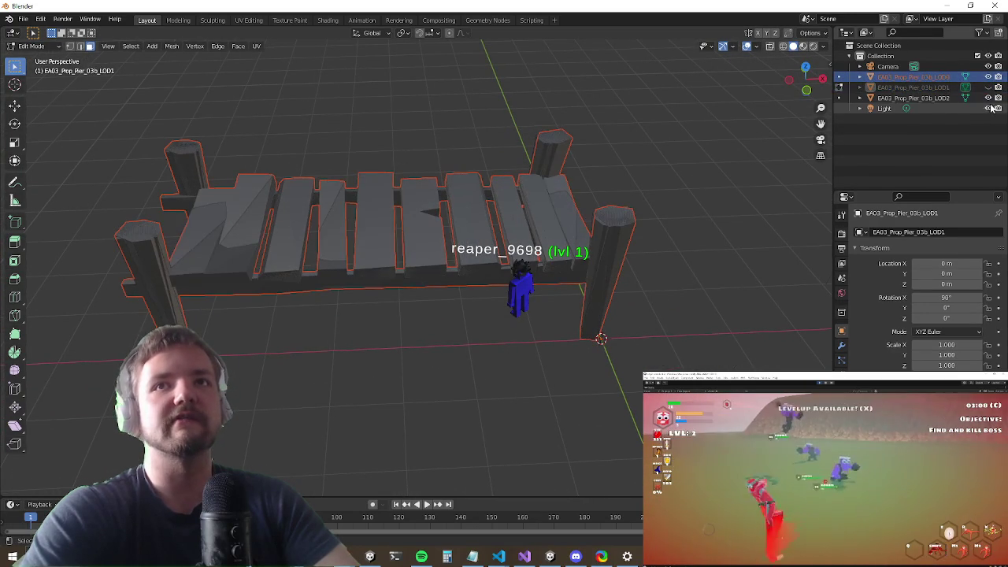
pyautogui.moveTo(477, 283)
pyautogui.mouseDown()
pyautogui.moveTo(499, 232)
pyautogui.moveTo(442, 251)
pyautogui.moveTo(352, 242)
pyautogui.moveTo(389, 233)
pyautogui.mouseUp()
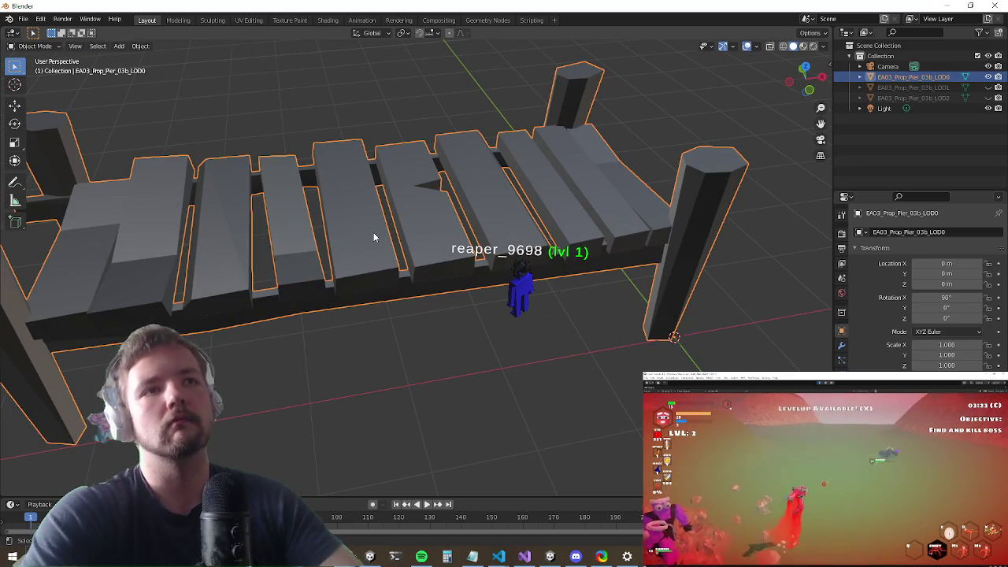
# Step: Enter Edit Mode on the LOD0 pier and try selecting single deck planks
pyautogui.press('a')
pyautogui.click(374, 232)
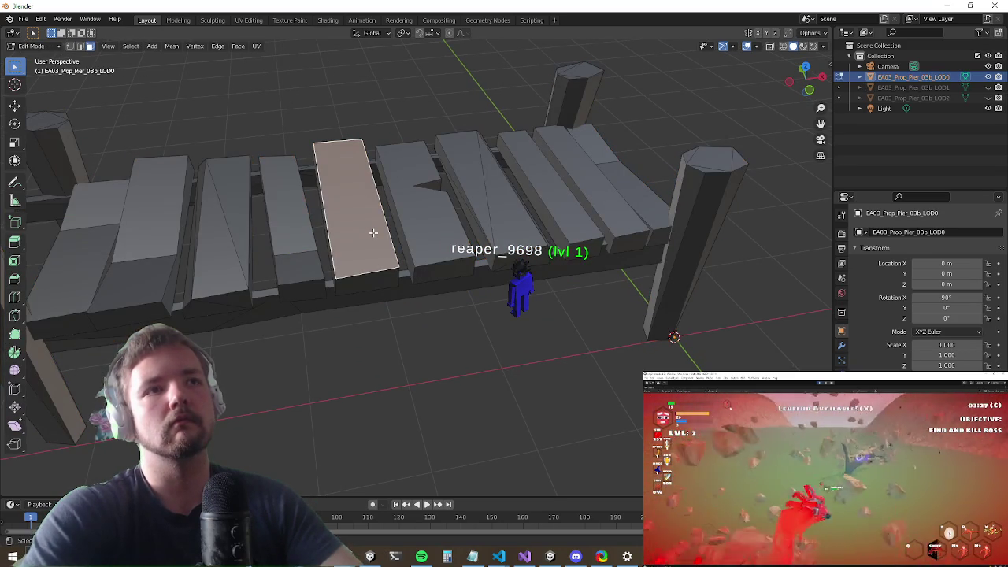
pyautogui.moveTo(404, 257); pyautogui.dragTo(413, 245)
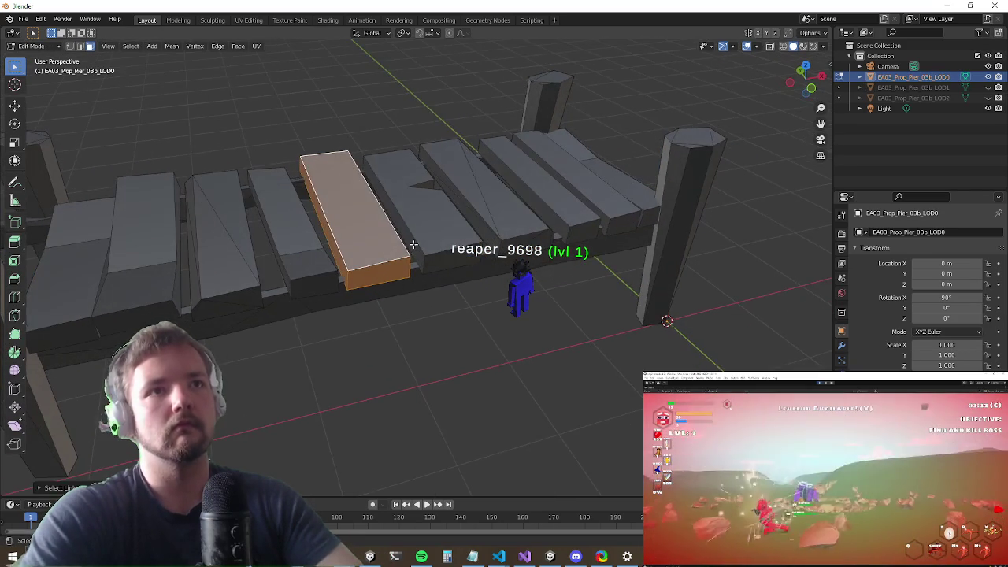
pyautogui.click(425, 230)
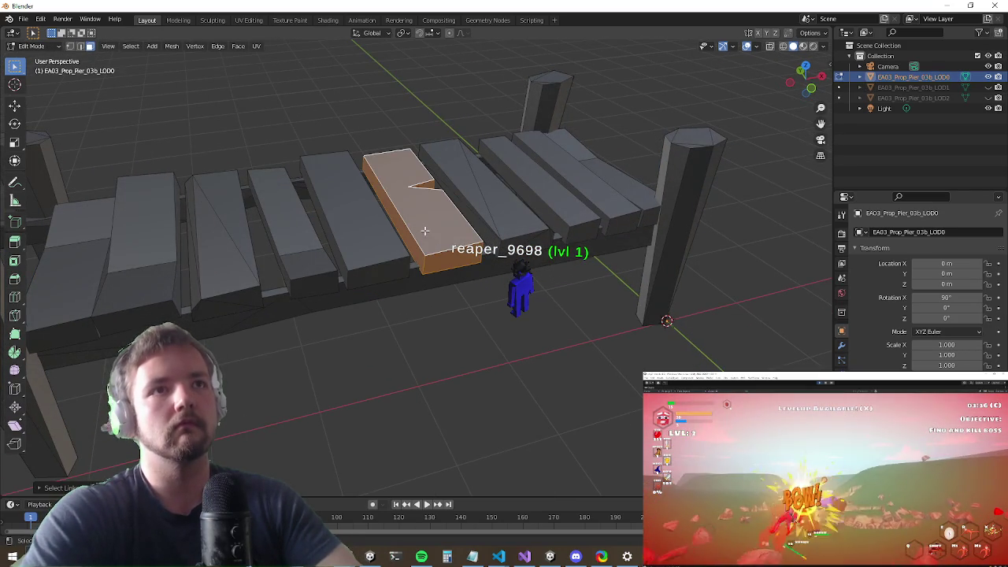
pyautogui.keyDown('shift'); pyautogui.click(496, 226); pyautogui.keyUp('shift')
pyautogui.hotkey('alt', 'a')
pyautogui.click(351, 235)
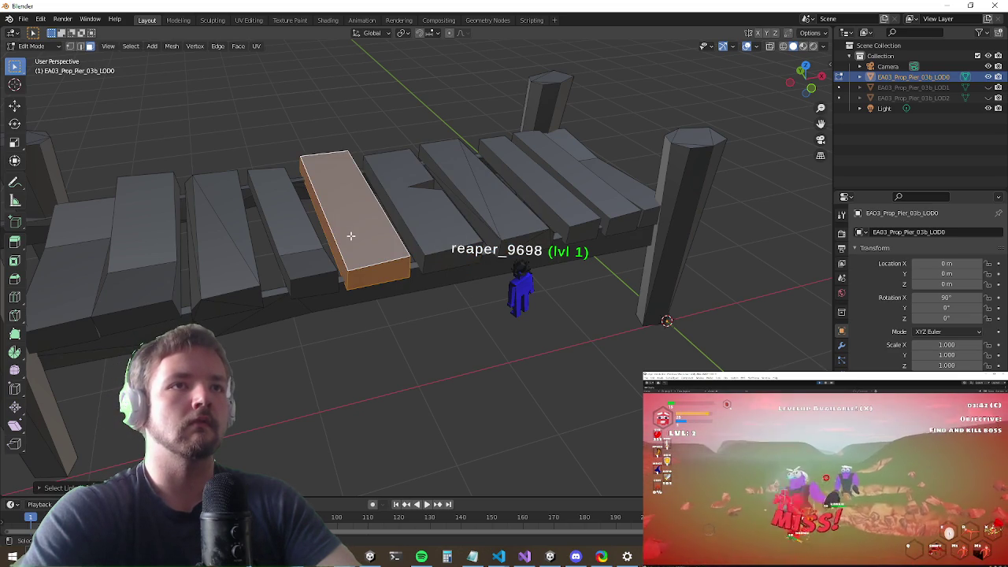
# Step: Select every deck plank from the notched plank out to both ends, then bring up Separate
pyautogui.click(440, 242)
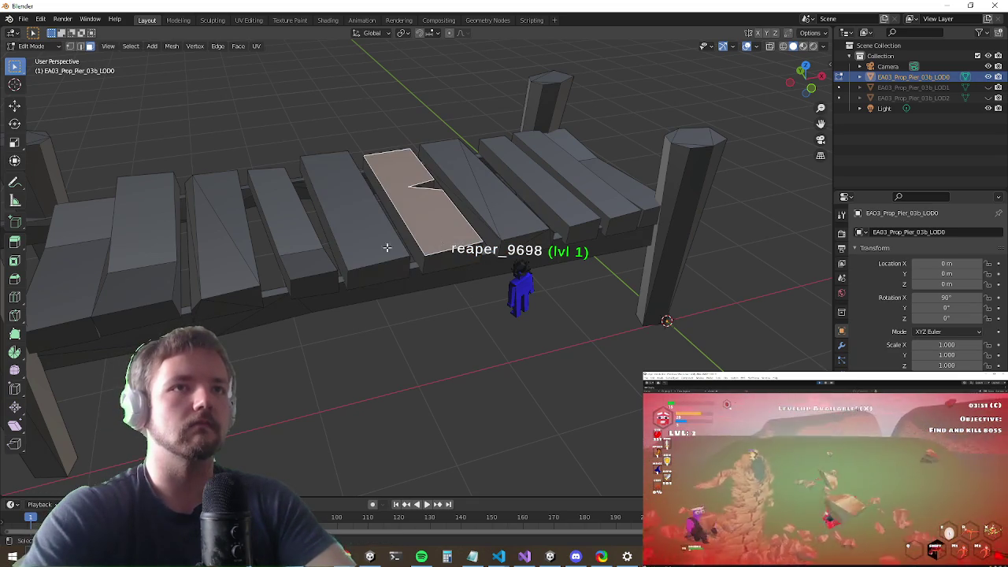
pyautogui.keyDown('shift'); pyautogui.click(365, 251); pyautogui.keyUp('shift')
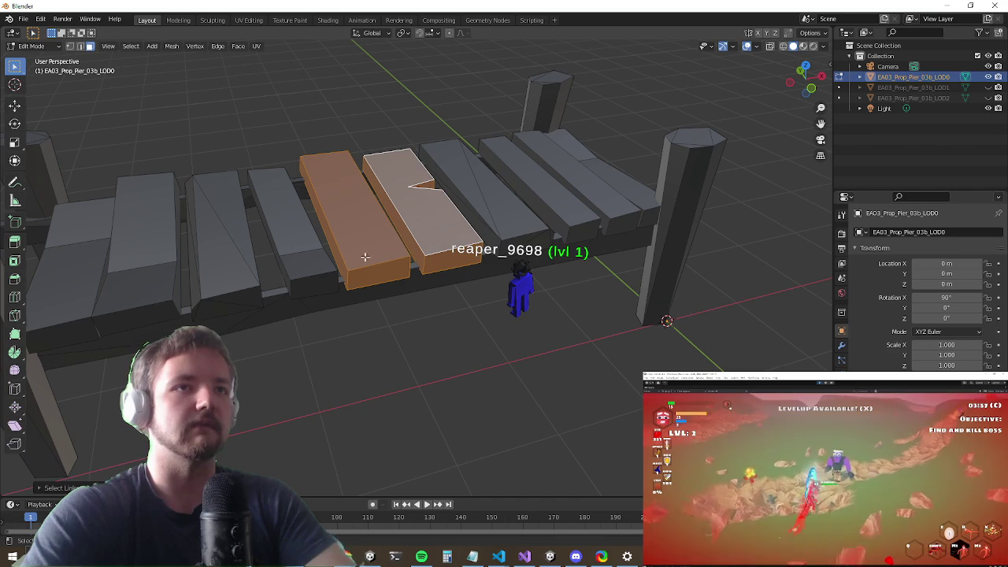
pyautogui.keyDown('shift'); pyautogui.click(513, 231); pyautogui.keyUp('shift')
pyautogui.keyDown('shift'); pyautogui.click(572, 213); pyautogui.keyUp('shift')
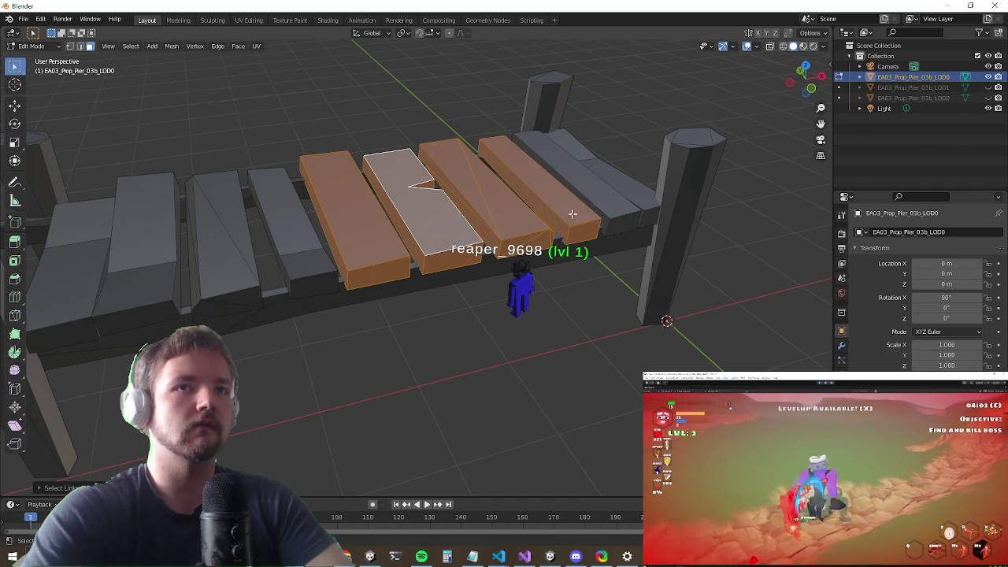
pyautogui.keyDown('shift'); pyautogui.click(600, 195); pyautogui.keyUp('shift')
pyautogui.keyDown('shift'); pyautogui.click(631, 185); pyautogui.keyUp('shift')
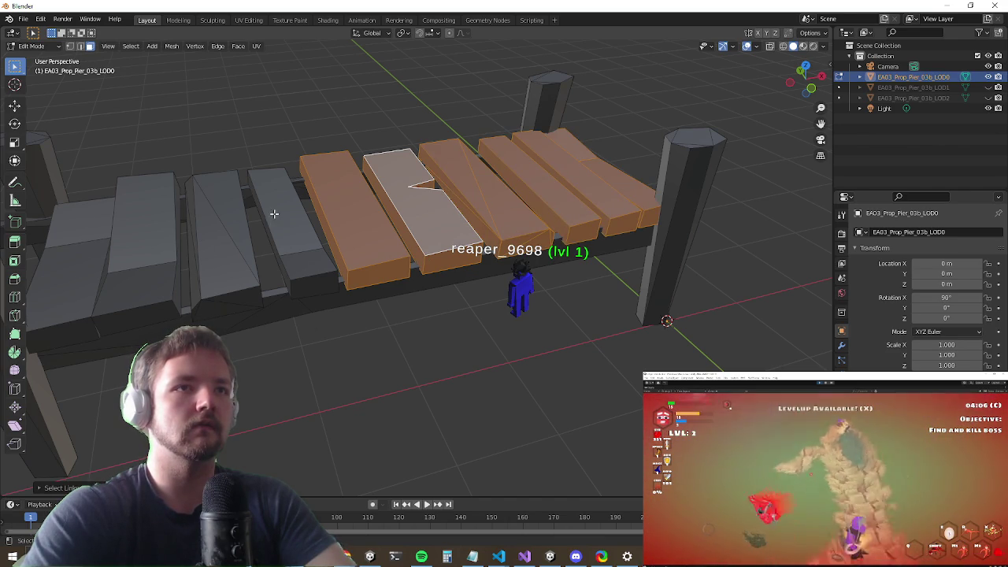
pyautogui.keyDown('shift'); pyautogui.click(293, 229); pyautogui.keyUp('shift')
pyautogui.keyDown('shift'); pyautogui.click(224, 237); pyautogui.keyUp('shift')
pyautogui.keyDown('shift'); pyautogui.click(150, 262); pyautogui.keyUp('shift')
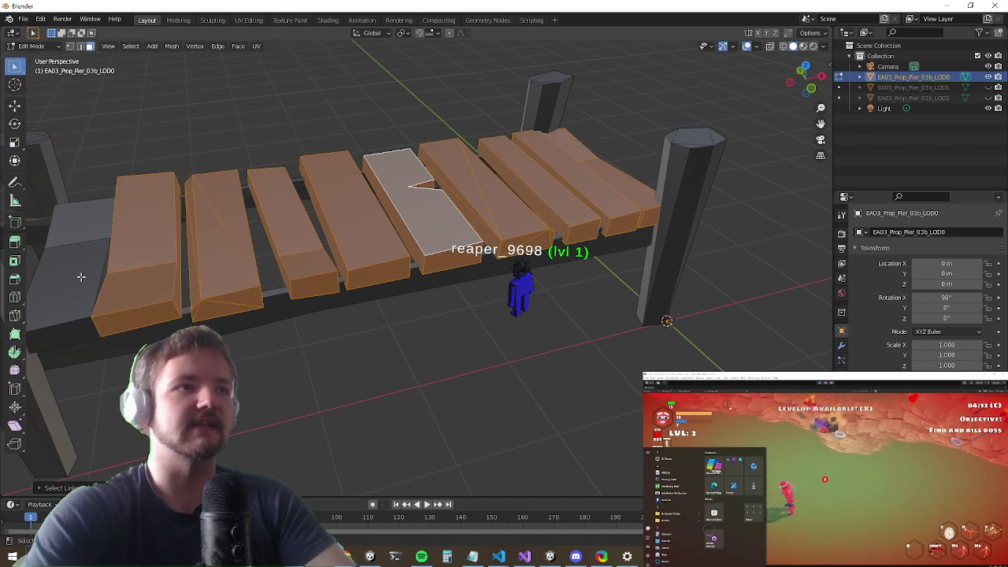
pyautogui.keyDown('shift'); pyautogui.click(111, 272); pyautogui.keyUp('shift')
pyautogui.press('p')
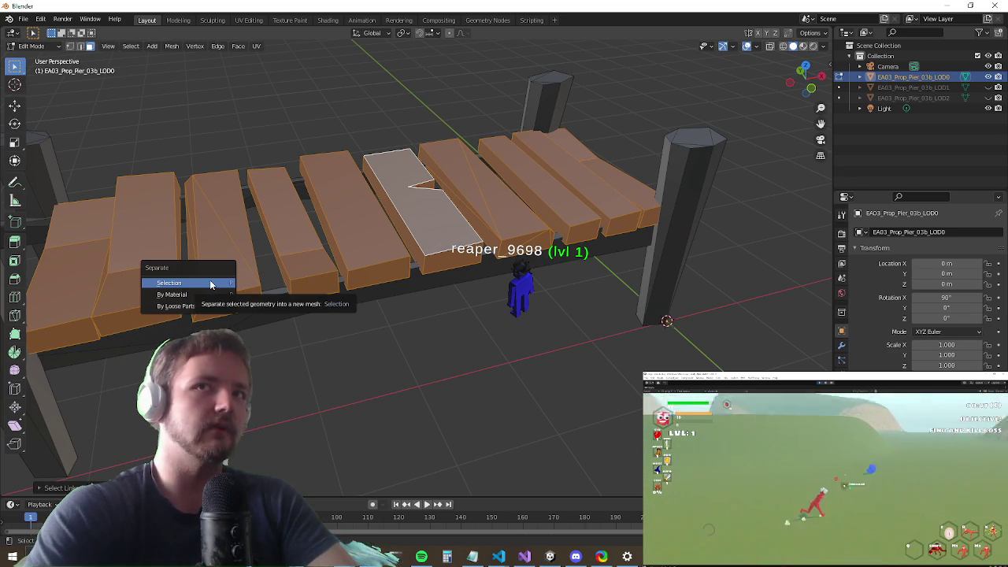
# Step: Separate the selected planks, undo that separation, and dismiss the Make Vertex Parent popup
pyautogui.click(210, 283)
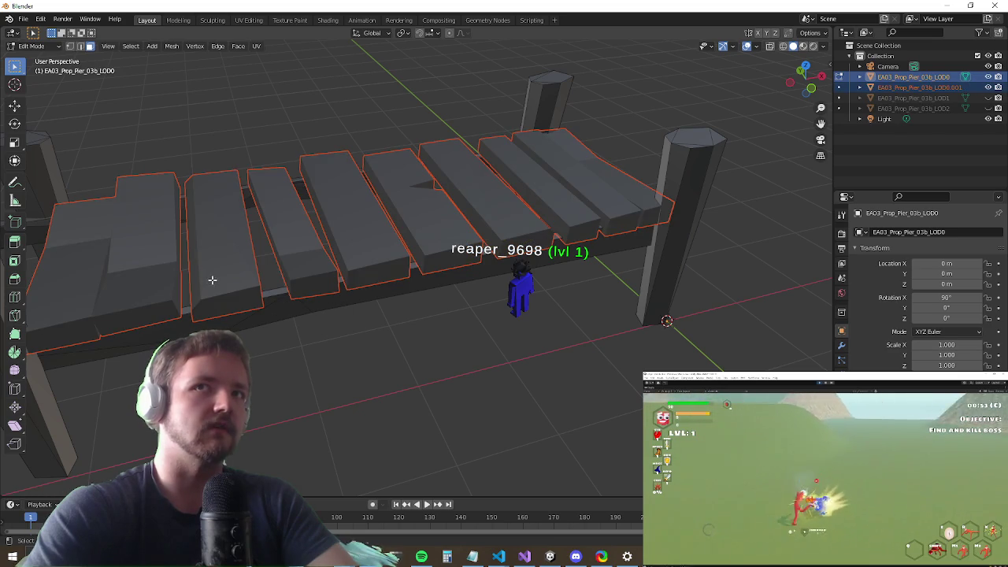
pyautogui.hotkey('ctrl', 'z')
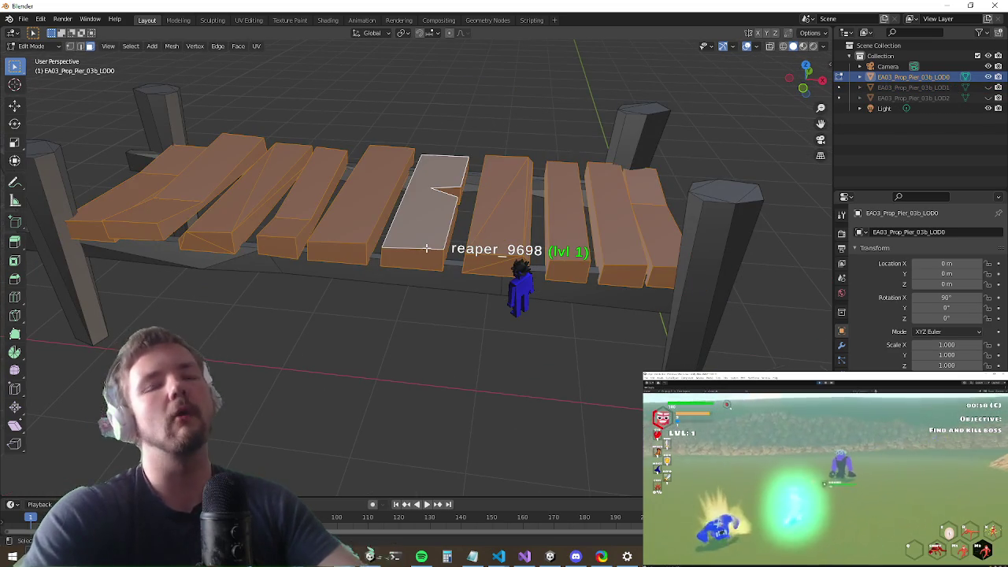
pyautogui.hotkey('ctrl', 'p')
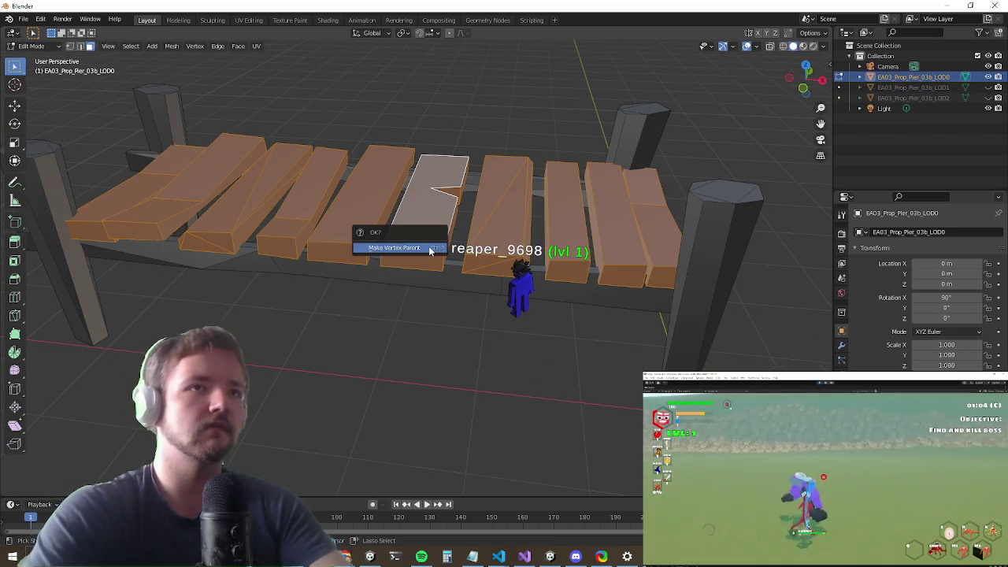
pyautogui.click(420, 249)
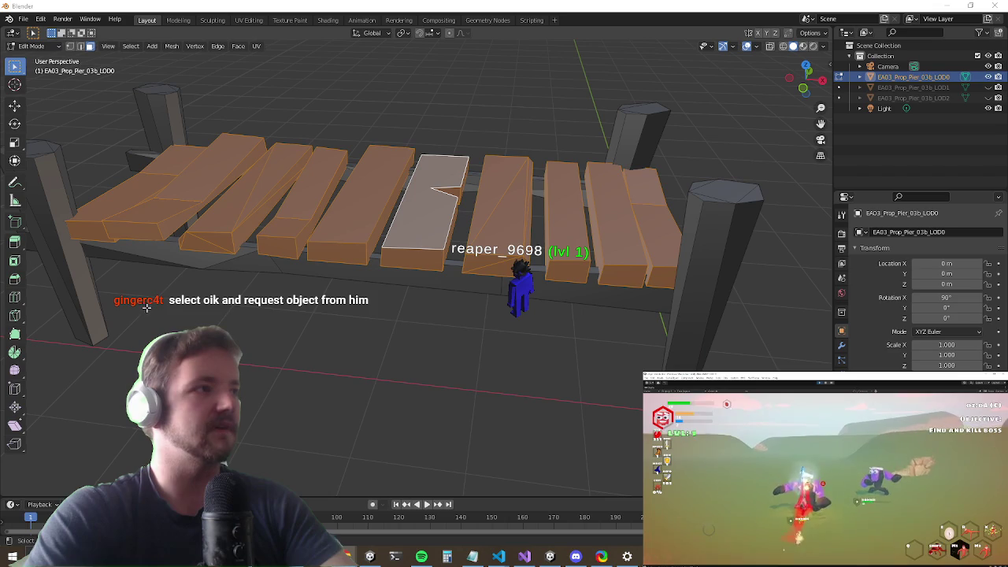
pyautogui.moveTo(178, 315); pyautogui.dragTo(205, 317)
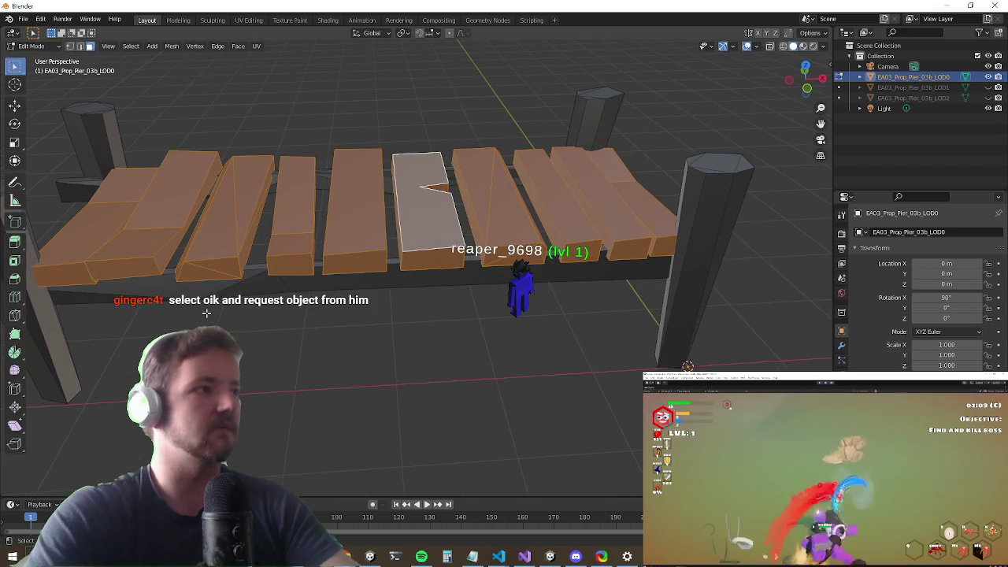
# Step: Separate the LOD0 pier by loose parts, select the LOD0.016 piece, and return to Object Mode
pyautogui.press('p')
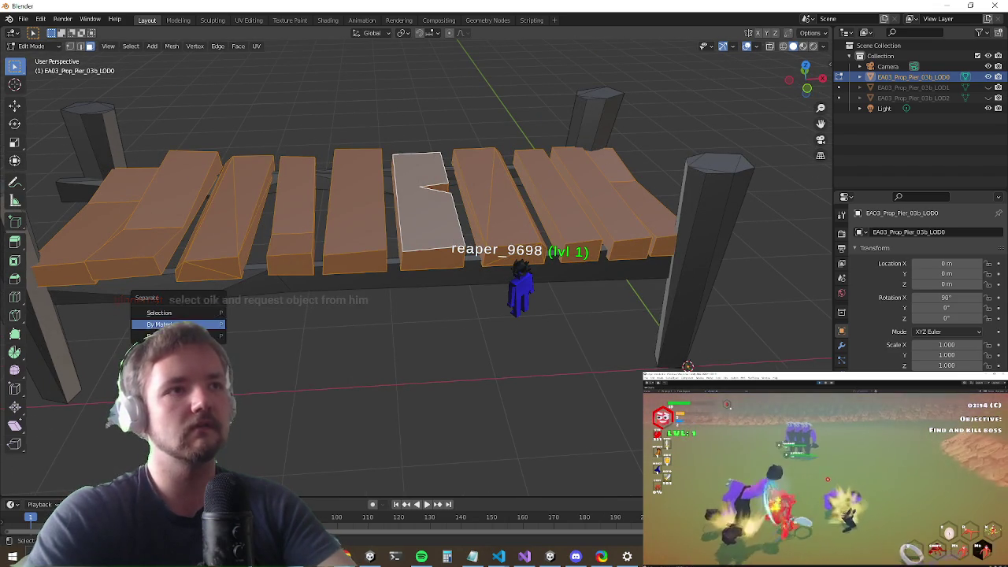
pyautogui.click(157, 336)
pyautogui.scroll(-3, 511, 198)
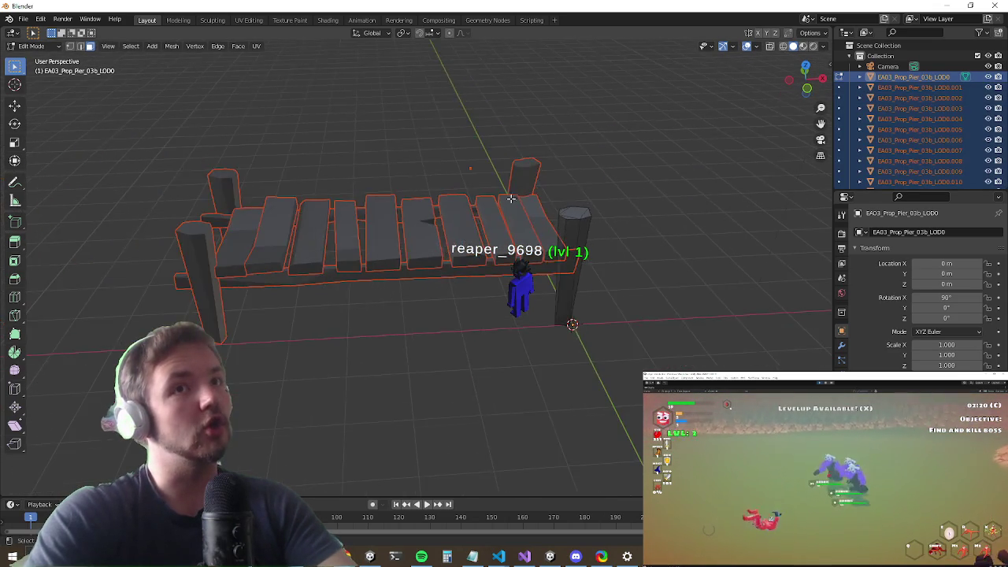
pyautogui.scroll(3, 510, 198)
pyautogui.scroll(-5, 917, 128)
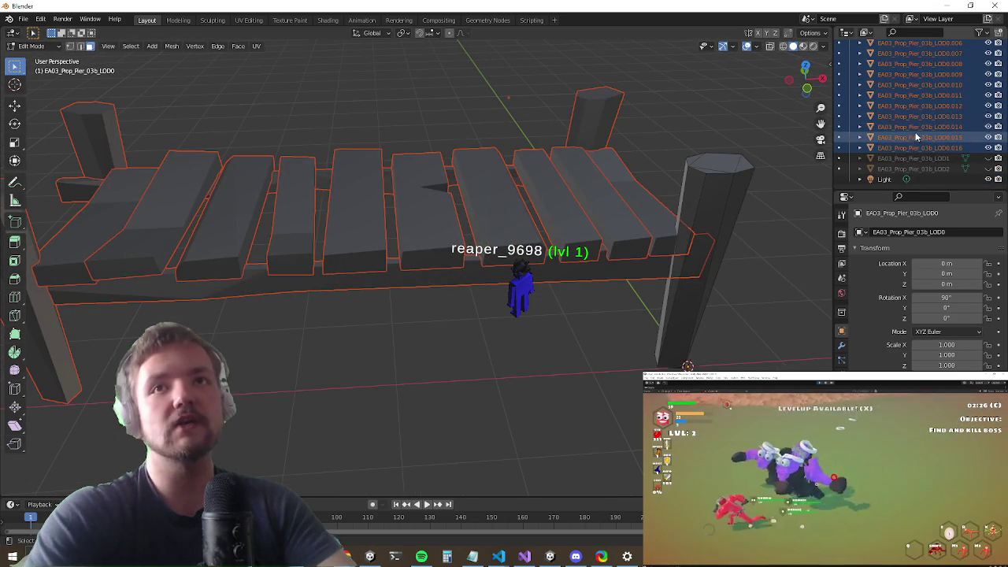
pyautogui.click(908, 146)
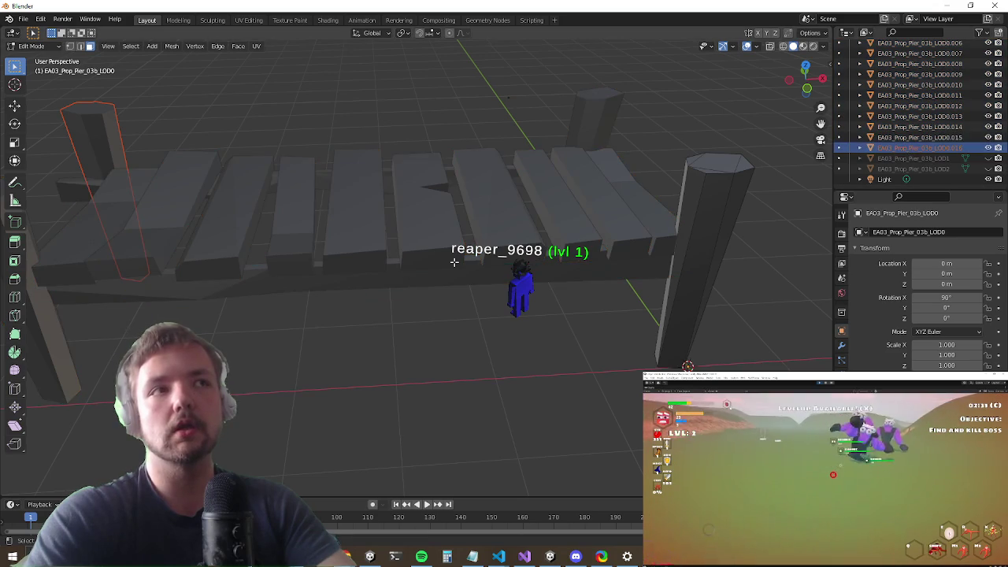
pyautogui.press('Tab')
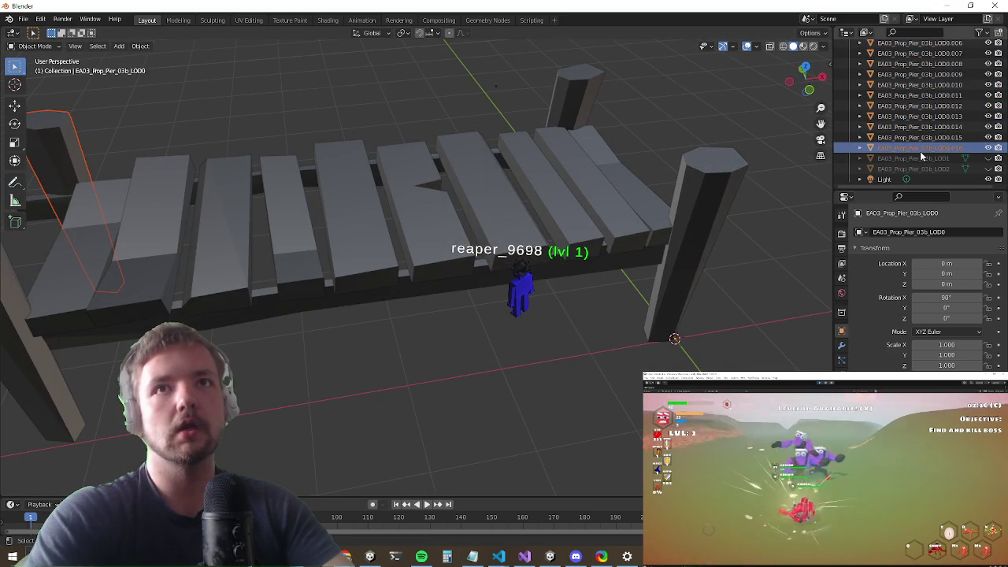
pyautogui.click(918, 137)
pyautogui.scroll(-3, 608, 201)
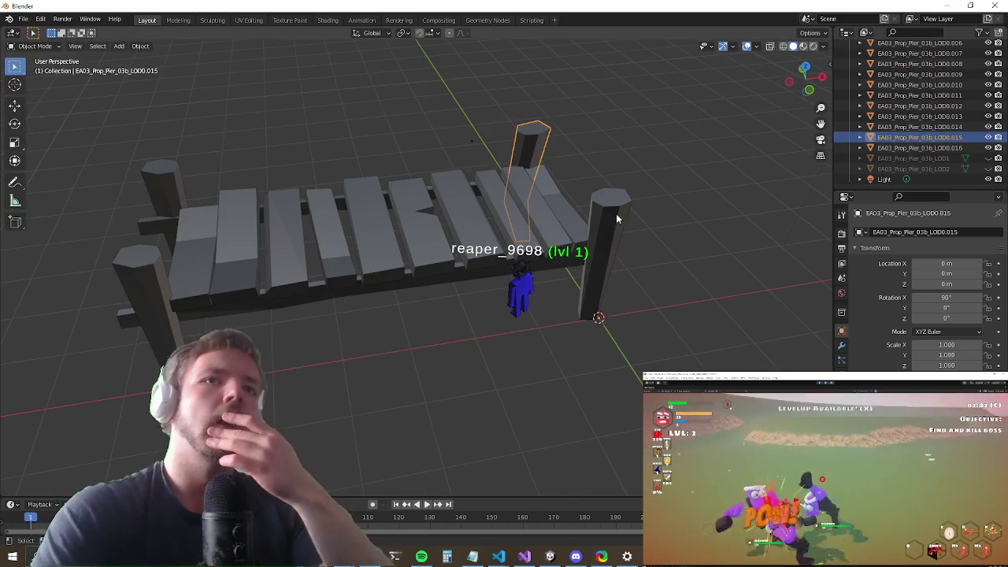
pyautogui.click(616, 219)
pyautogui.click(453, 237)
pyautogui.click(400, 256)
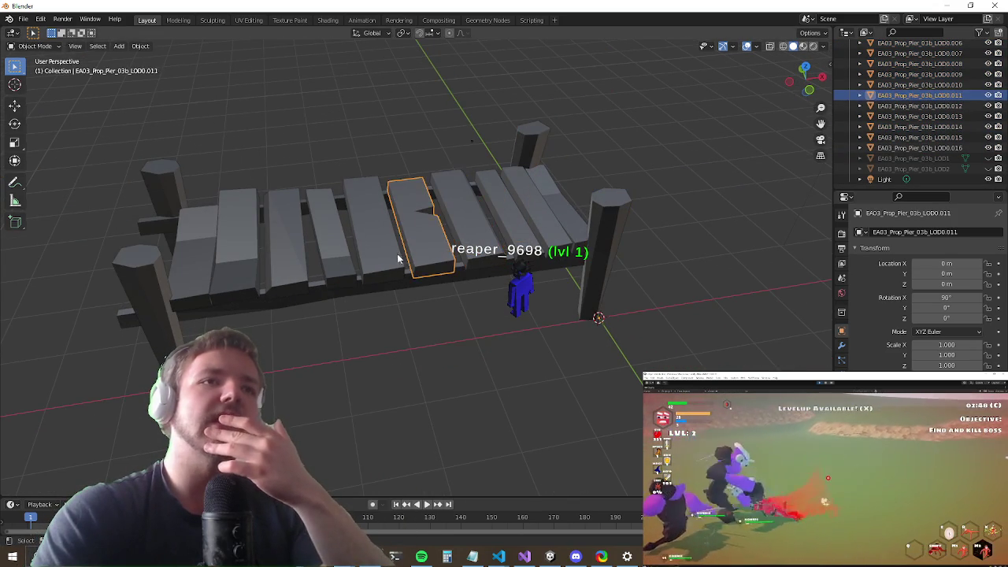
pyautogui.click(370, 258)
pyautogui.click(337, 246)
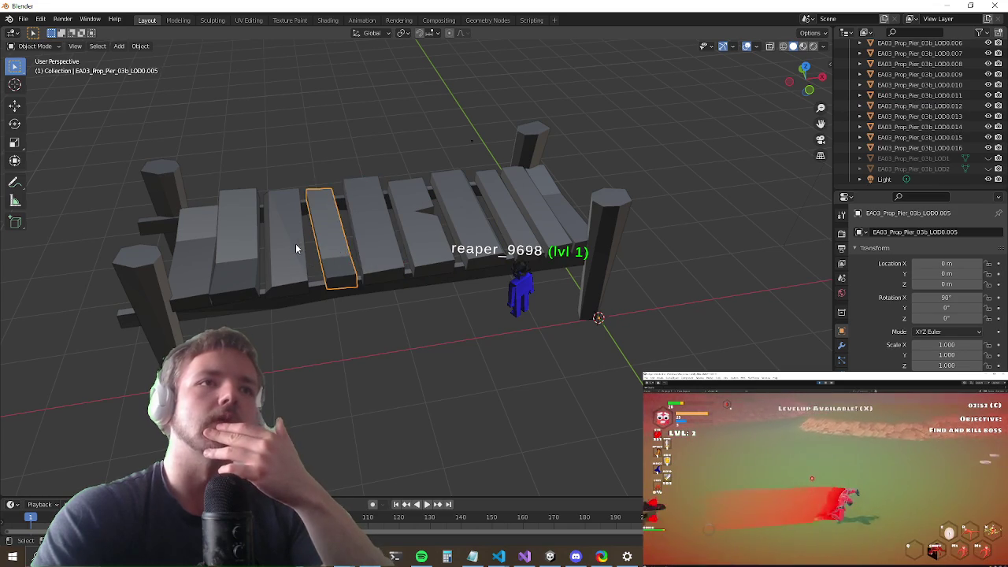
pyautogui.click(287, 250)
pyautogui.click(239, 255)
pyautogui.click(194, 267)
pyautogui.click(145, 311)
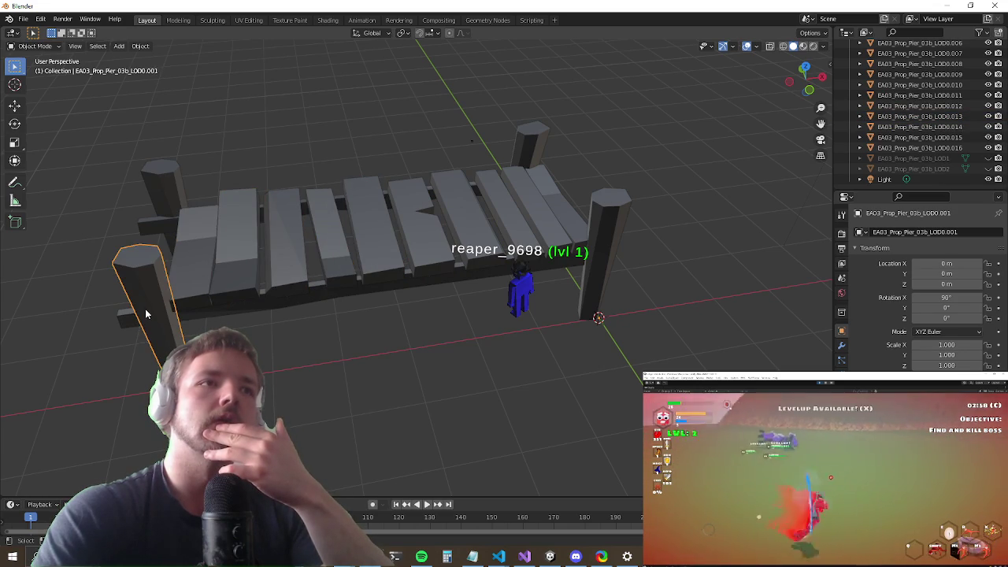
pyautogui.click(417, 240)
pyautogui.click(390, 252)
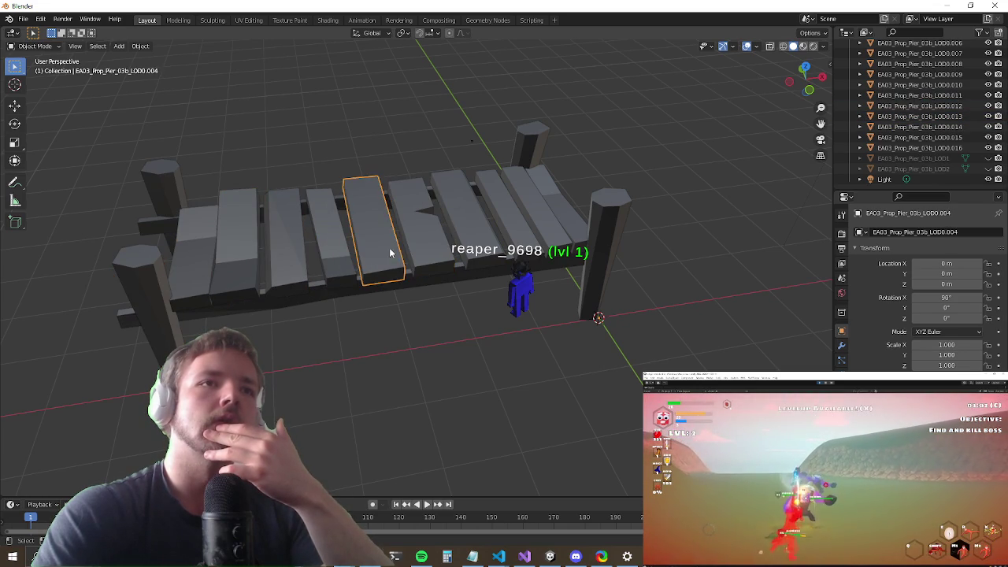
pyautogui.click(457, 210)
pyautogui.click(520, 221)
pyautogui.click(549, 215)
pyautogui.click(545, 231)
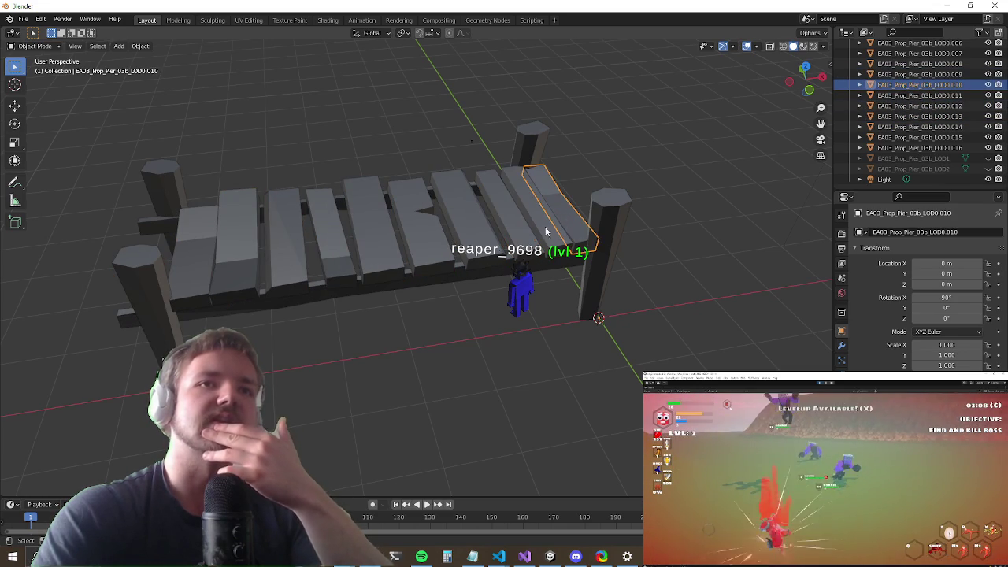
pyautogui.click(441, 271)
pyautogui.click(437, 280)
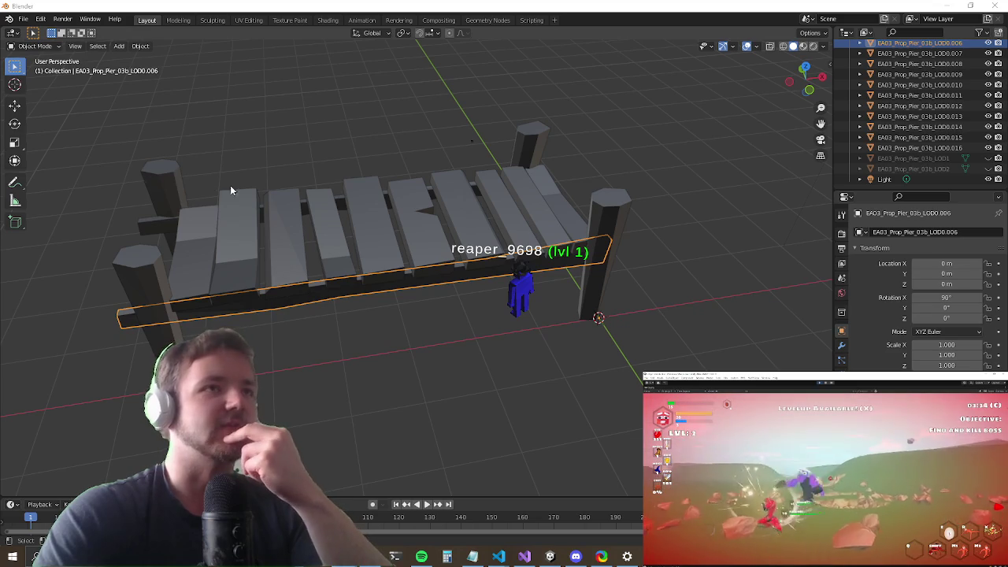
pyautogui.moveTo(230, 185); pyautogui.dragTo(509, 315)
pyautogui.scroll(5, 922, 118)
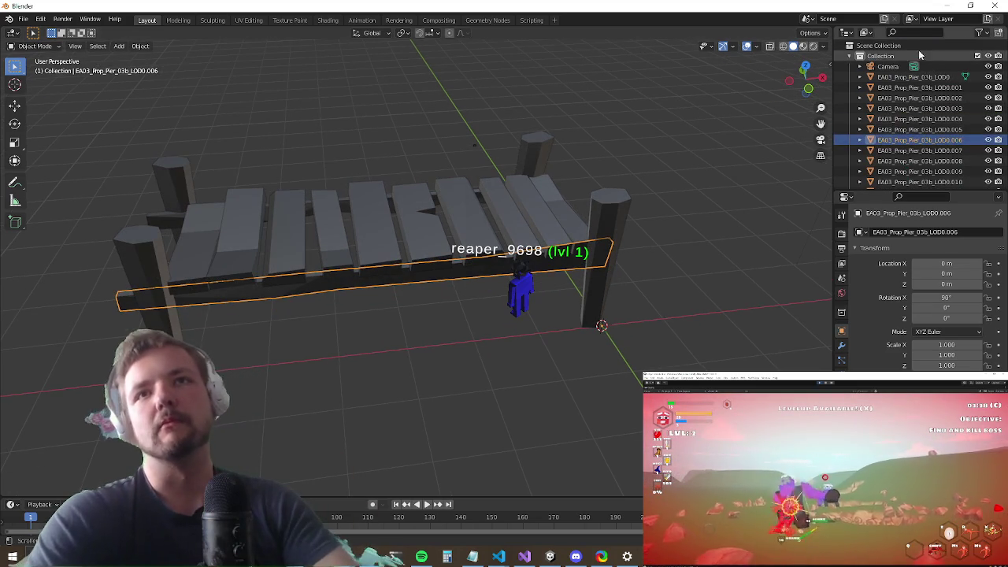
pyautogui.click(914, 77)
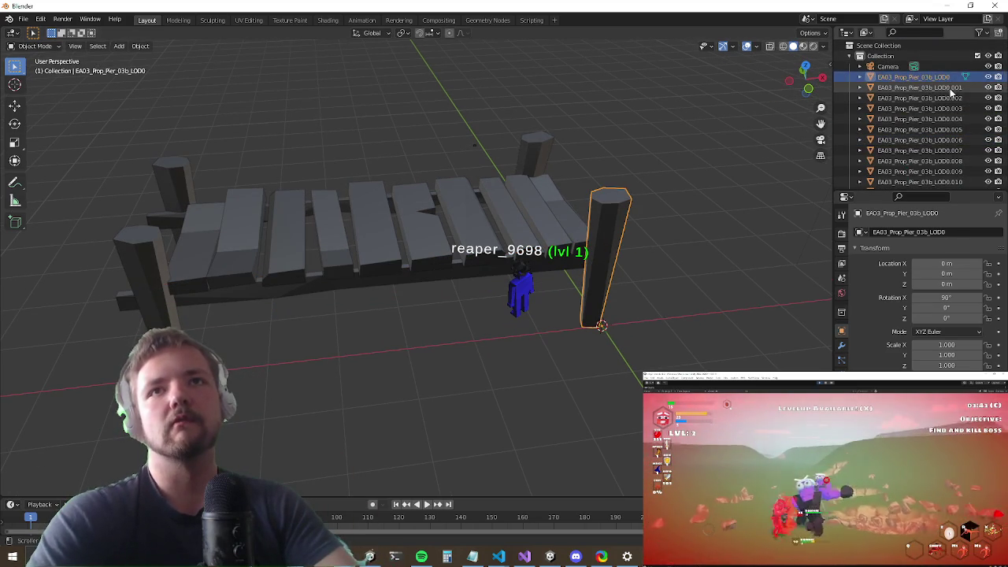
pyautogui.scroll(-3, 950, 93)
pyautogui.moveTo(322, 252)
pyautogui.mouseDown()
pyautogui.moveTo(423, 244)
pyautogui.moveTo(449, 260)
pyautogui.moveTo(348, 291)
pyautogui.moveTo(275, 237)
pyautogui.mouseUp()
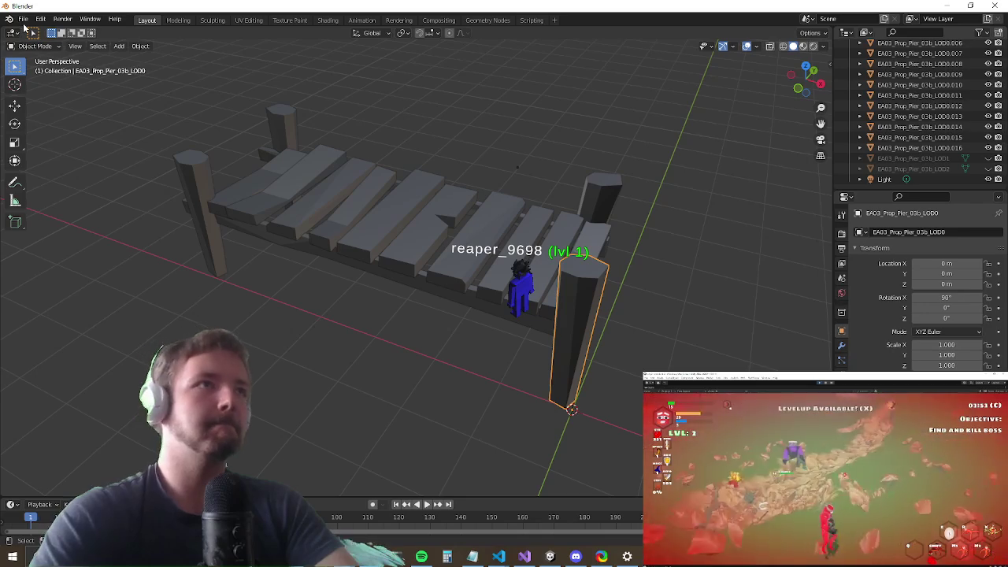
# Step: Save the scene as bridge.blend and minimize Blender
pyautogui.click(24, 19)
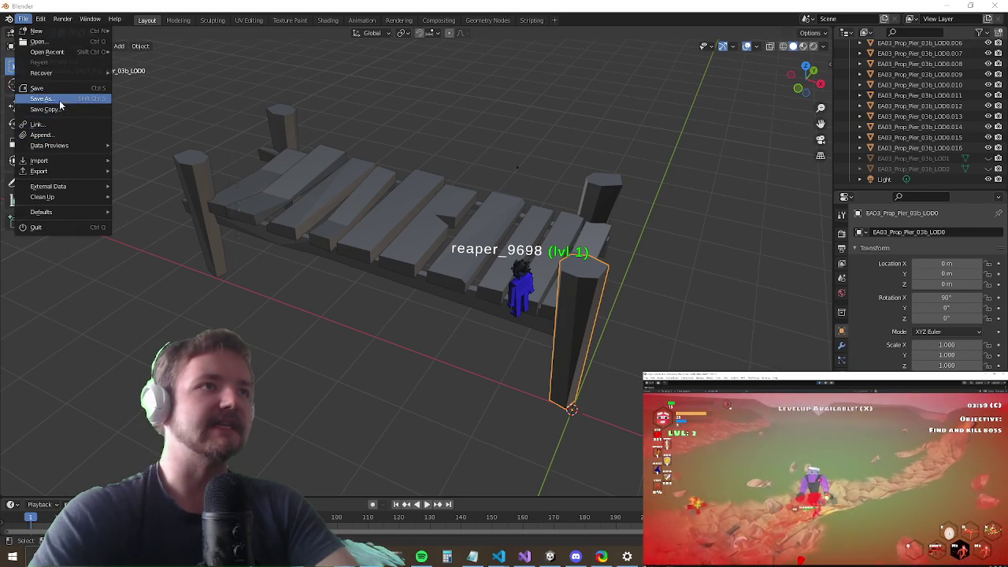
pyautogui.click(43, 98)
pyautogui.click(383, 428)
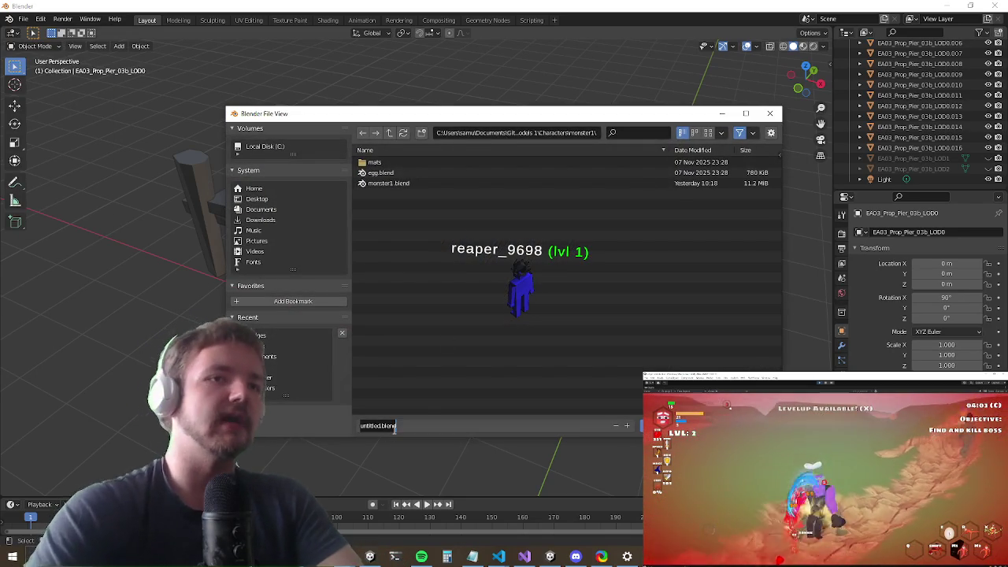
pyautogui.write('br')
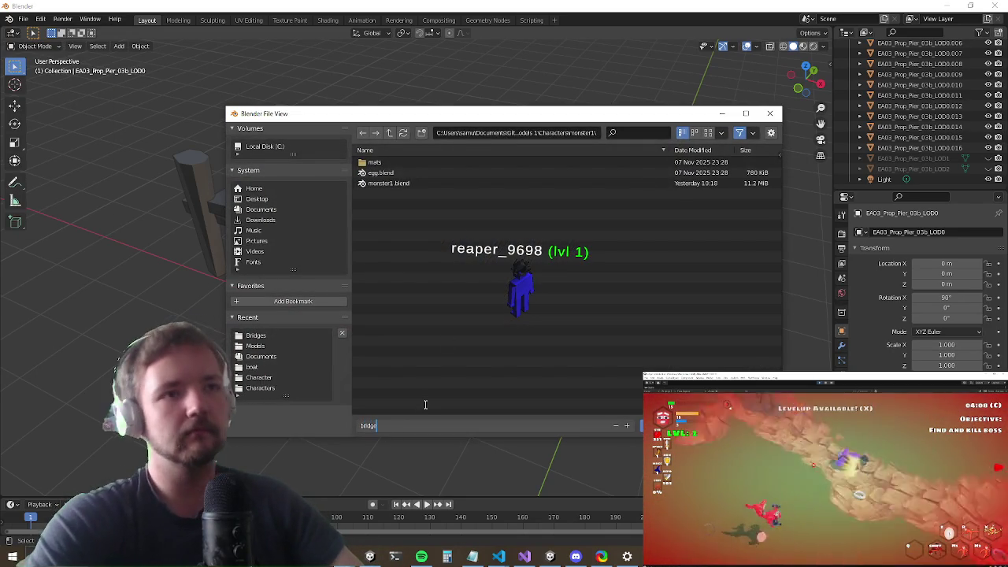
pyautogui.write('idge')
pyautogui.press('Return')
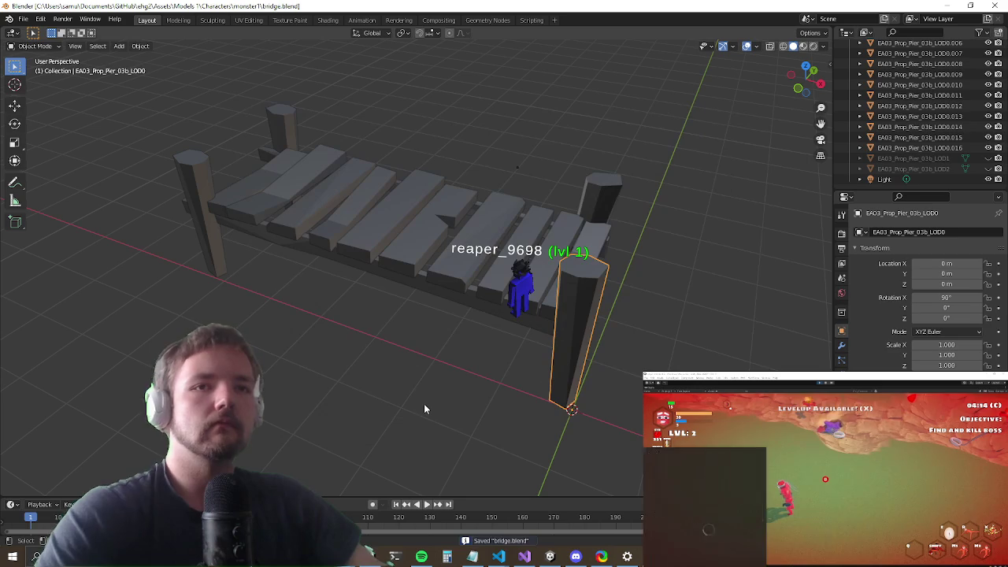
pyautogui.click(955, 6)
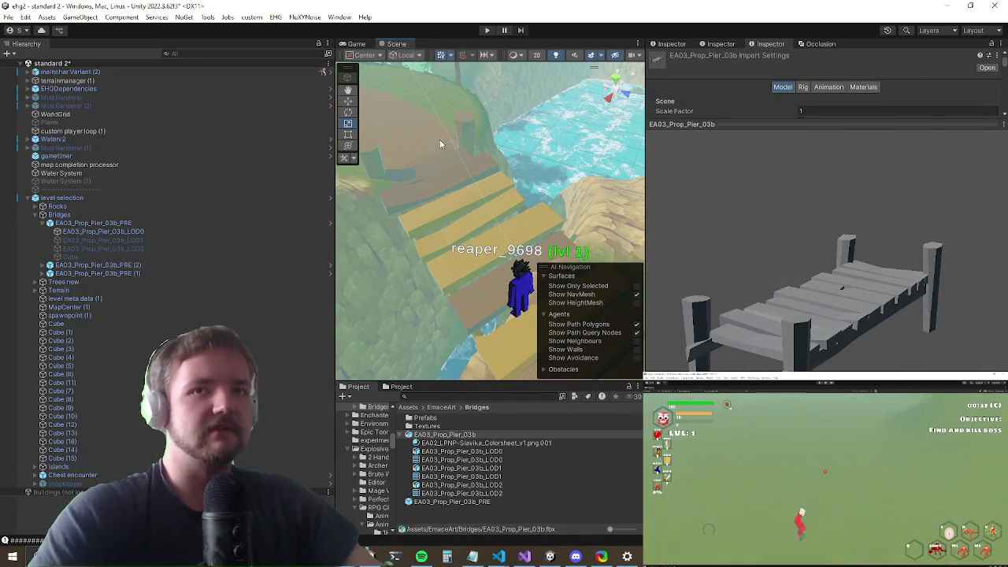
# Step: Open the EA03_Prop_Pier_03b_PRE prefab in Prefab Mode and widen the Scene view
pyautogui.click(474, 276)
pyautogui.click(461, 263)
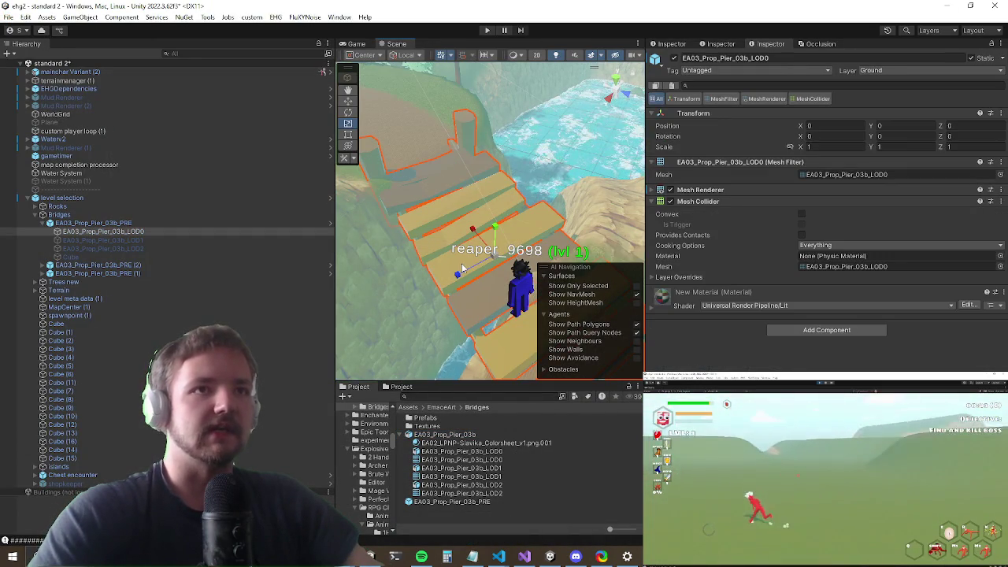
pyautogui.click(117, 223)
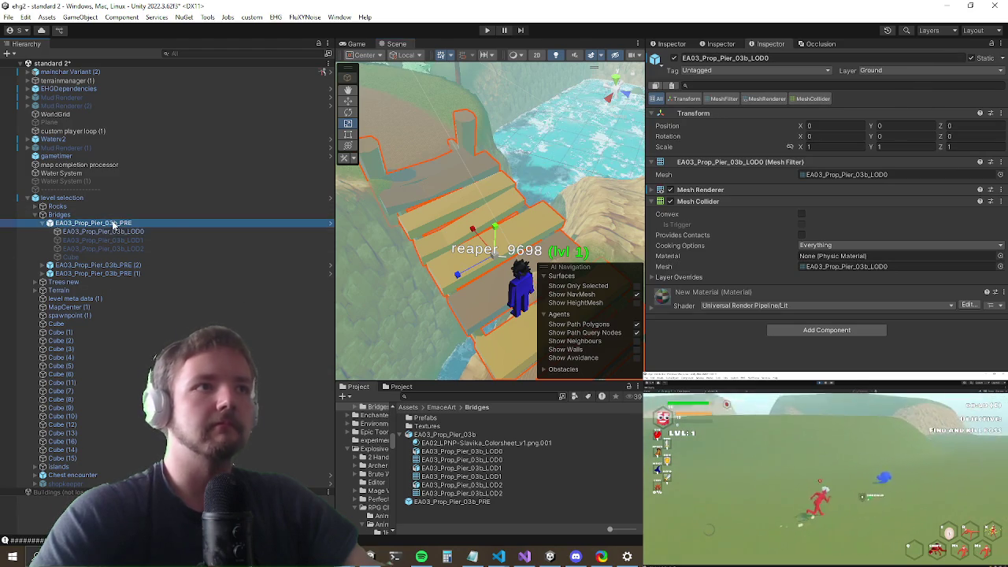
pyautogui.click(944, 98)
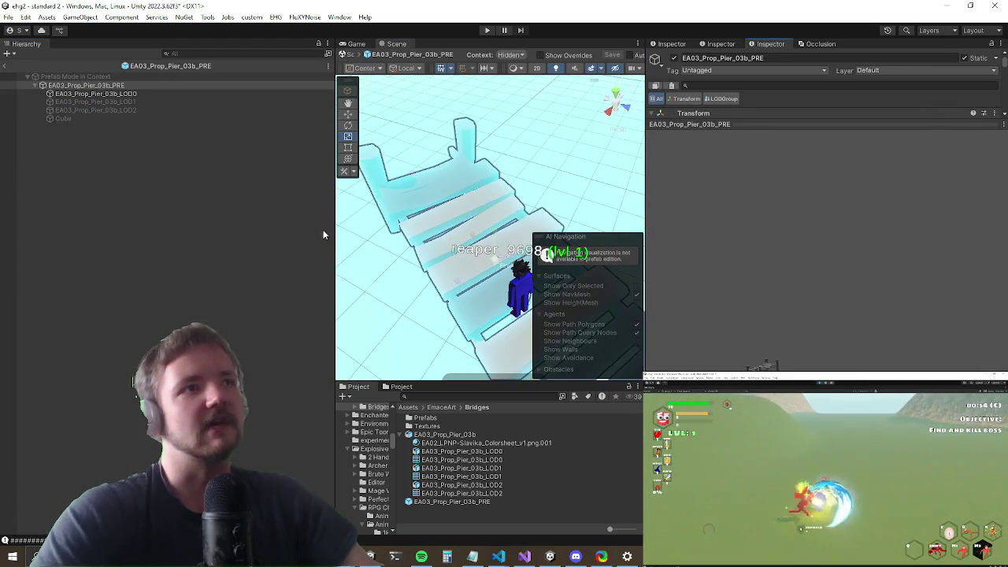
pyautogui.click(642, 189)
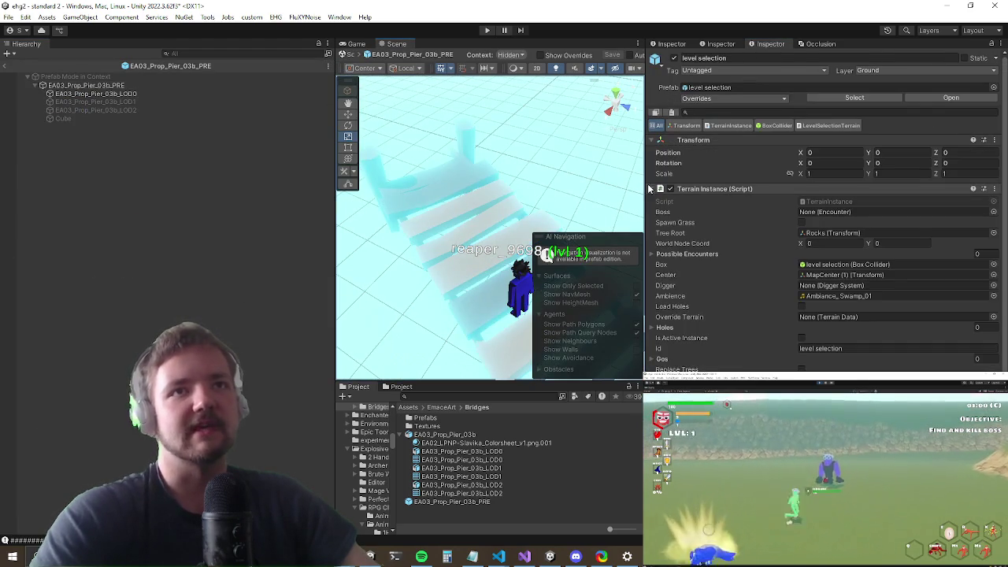
pyautogui.moveTo(645, 189); pyautogui.dragTo(758, 189)
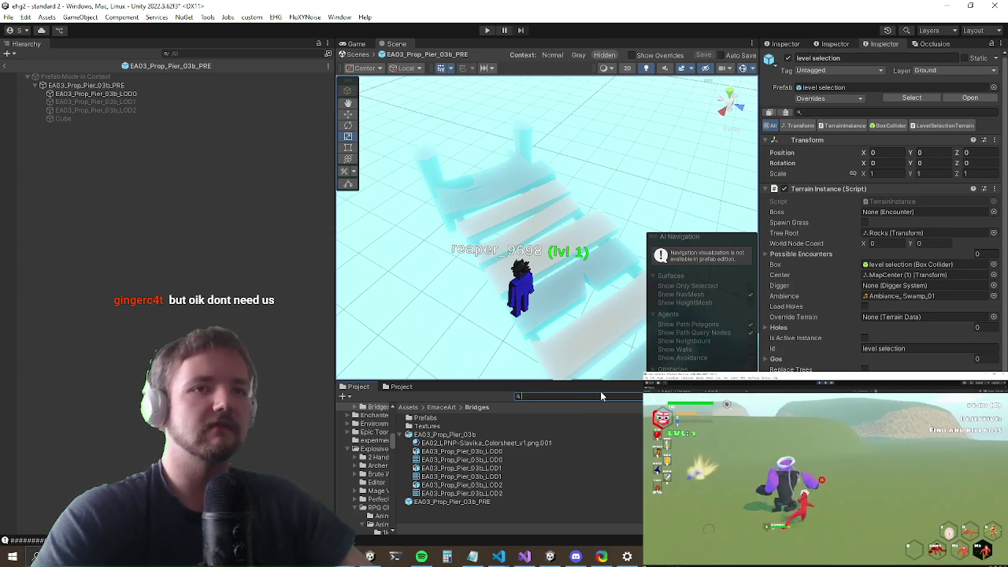
# Step: Preview the bridge assets in the Project window and drag bridge.blend into the pier prefab
pyautogui.write('bridge')
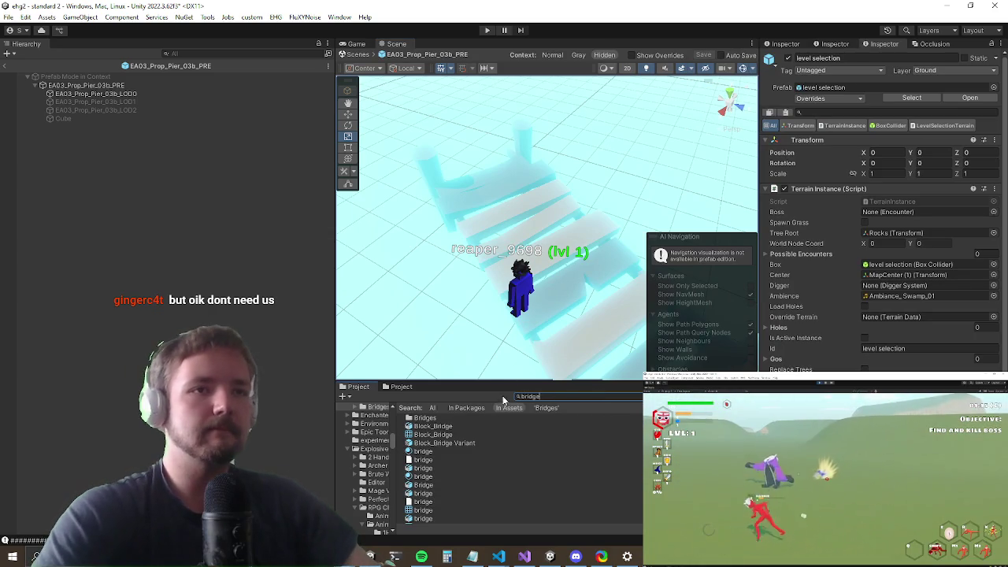
pyautogui.scroll(-2, 480, 460)
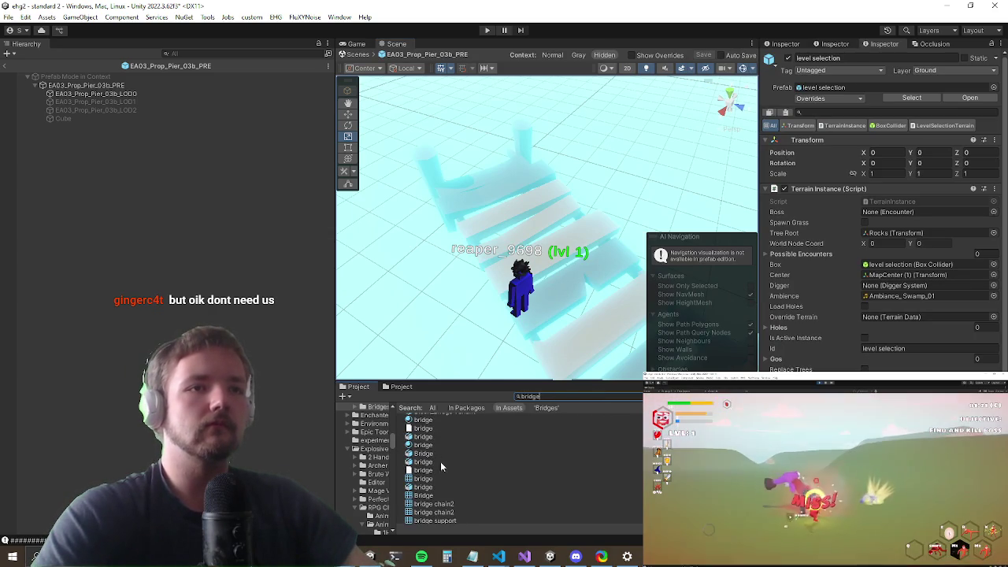
pyautogui.click(437, 439)
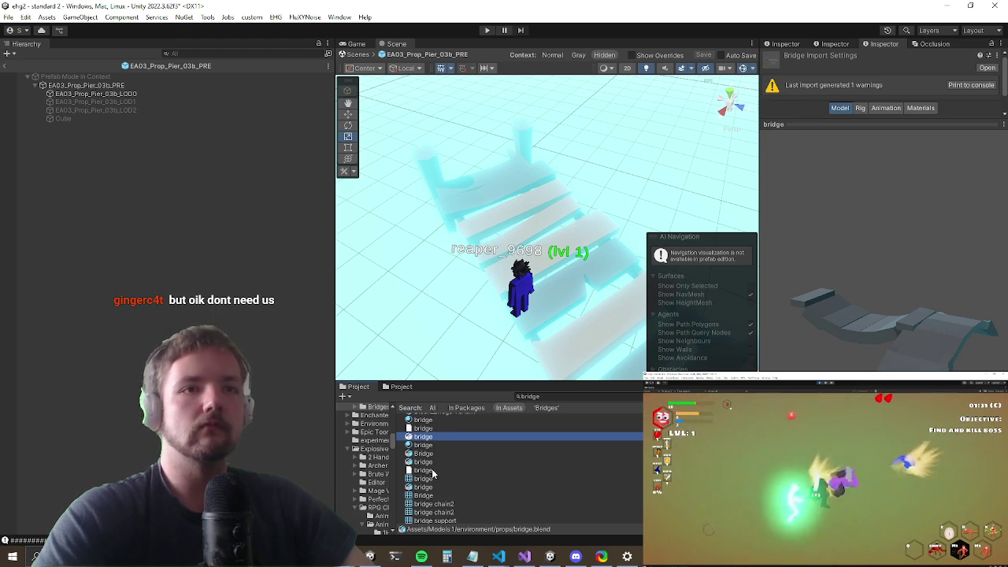
pyautogui.click(428, 456)
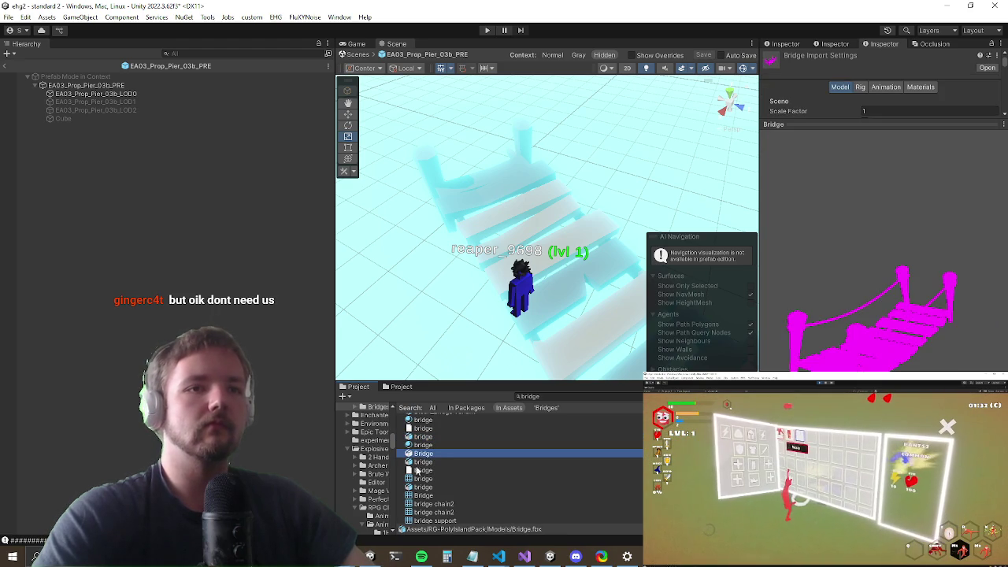
pyautogui.click(429, 463)
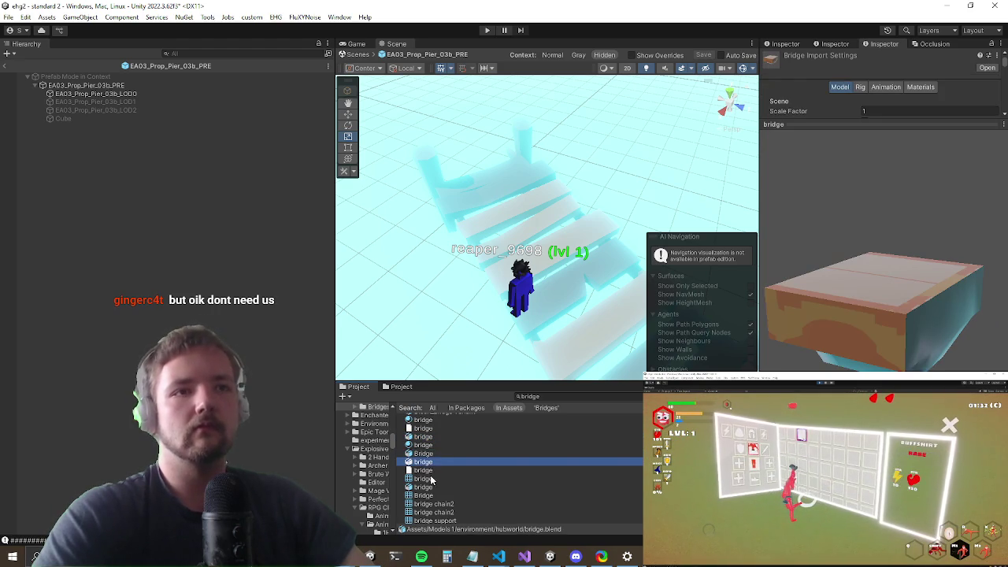
pyautogui.click(423, 486)
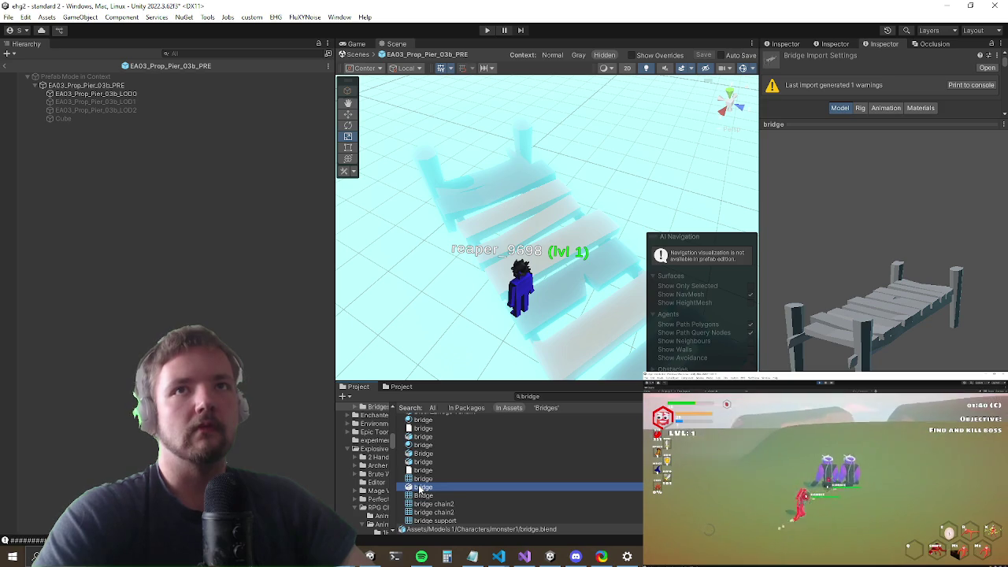
pyautogui.moveTo(423, 482)
pyautogui.mouseDown()
pyautogui.moveTo(473, 331)
pyautogui.moveTo(515, 272)
pyautogui.moveTo(520, 371)
pyautogui.moveTo(482, 277)
pyautogui.mouseUp()
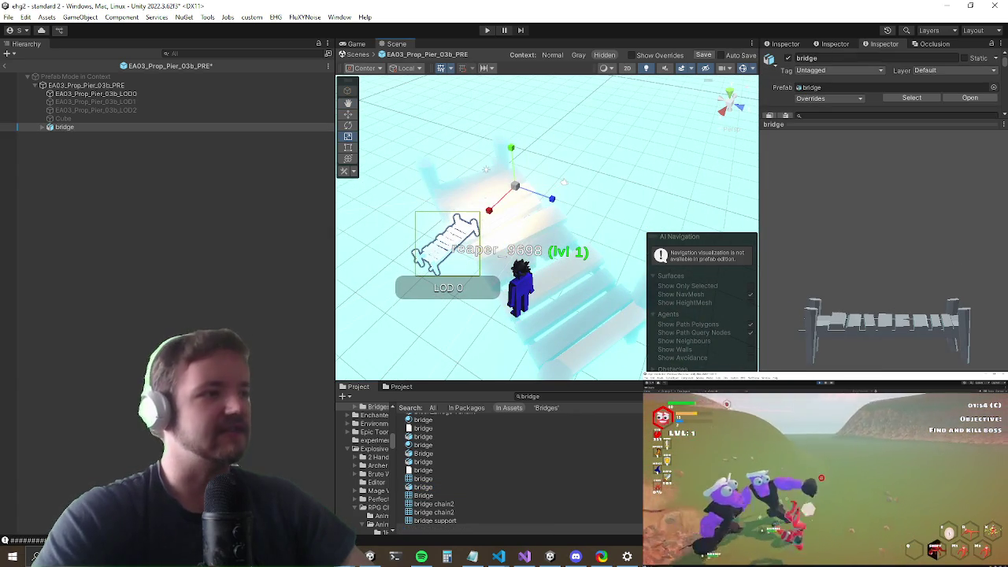
# Step: Delete the Light and Camera from bridge.blend, save it, and minimize Blender
pyautogui.hotkey('alt', 'Tab')
pyautogui.click(884, 179)
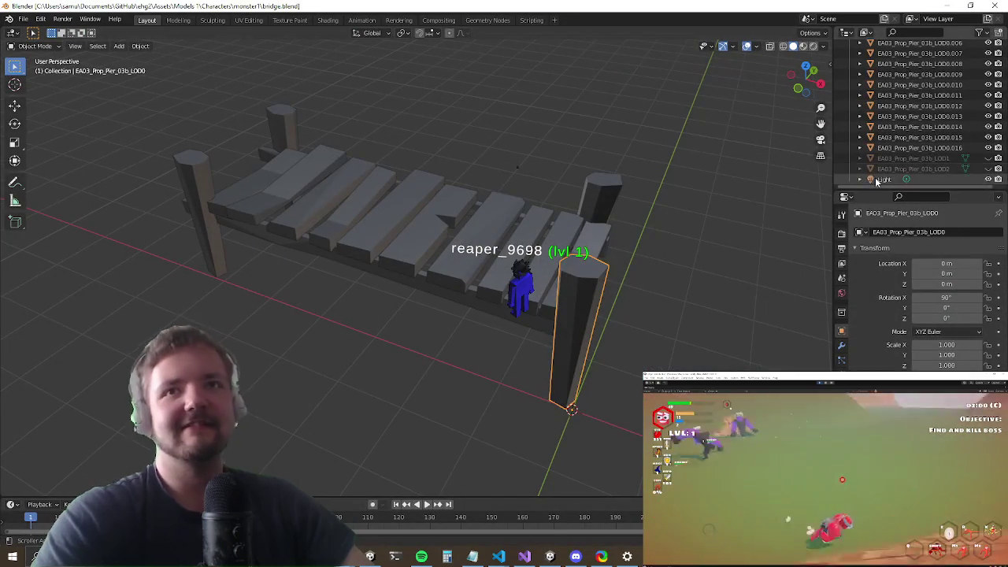
pyautogui.press('Delete')
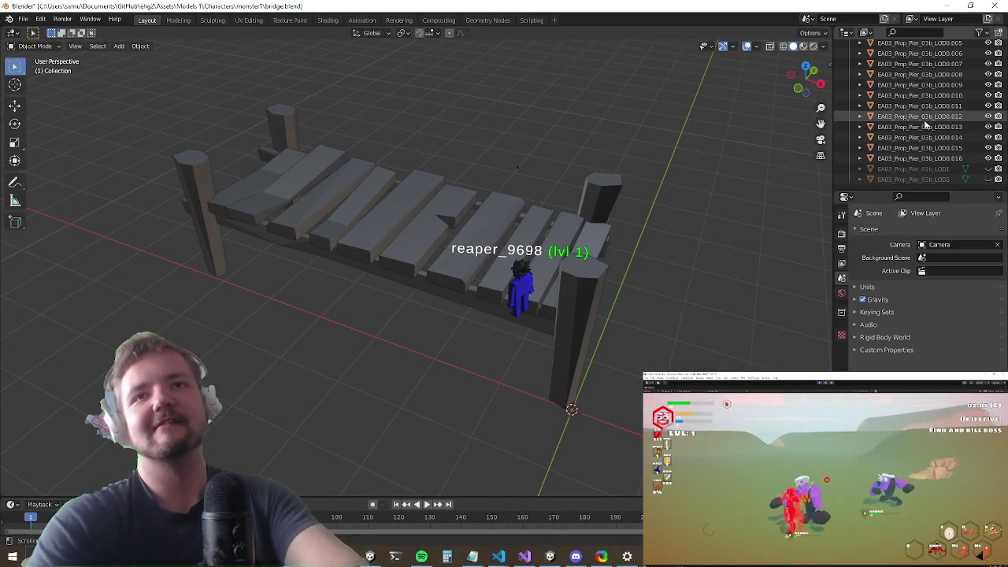
pyautogui.scroll(5, 922, 122)
pyautogui.click(887, 66)
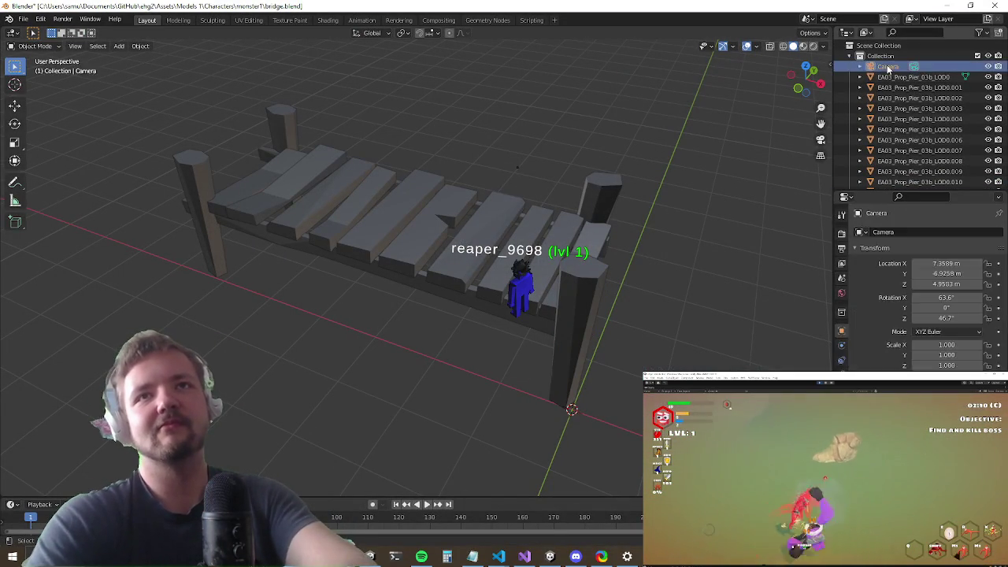
pyautogui.press('Delete')
pyautogui.moveTo(654, 205); pyautogui.dragTo(605, 213)
pyautogui.hotkey('ctrl', 's')
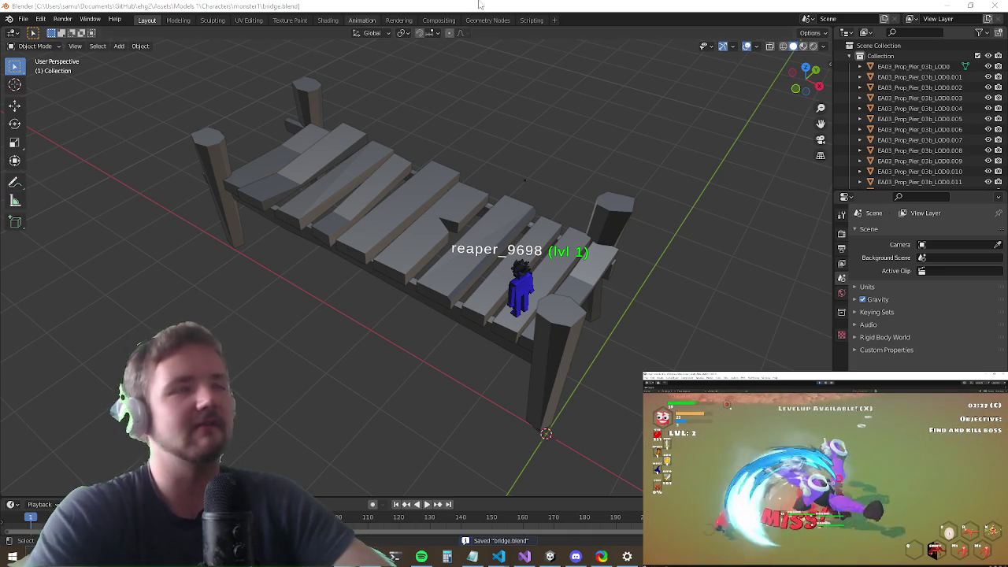
pyautogui.click(949, 5)
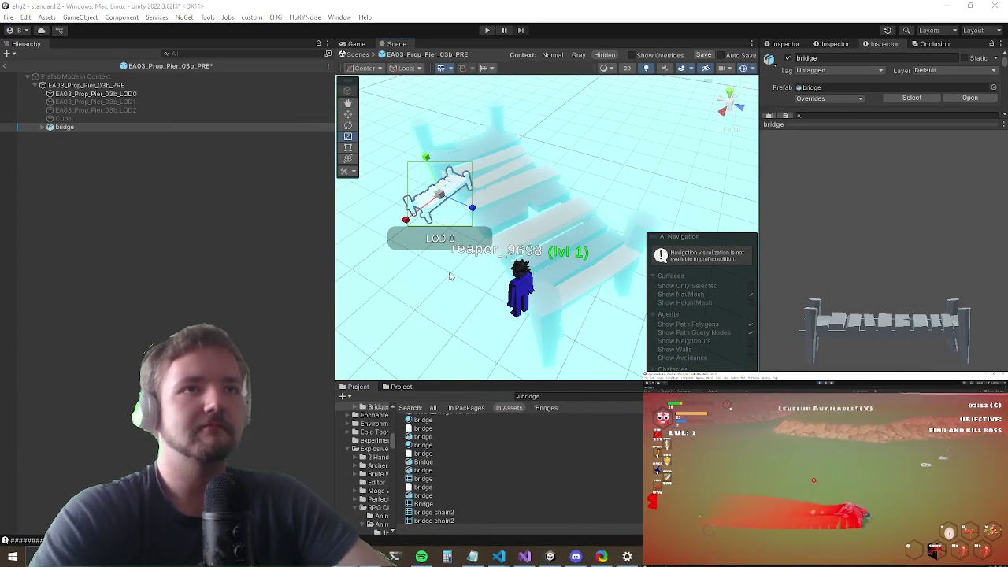
# Step: Locate the pier LOD0's New Material in the project files
pyautogui.moveTo(449, 275); pyautogui.dragTo(346, 197)
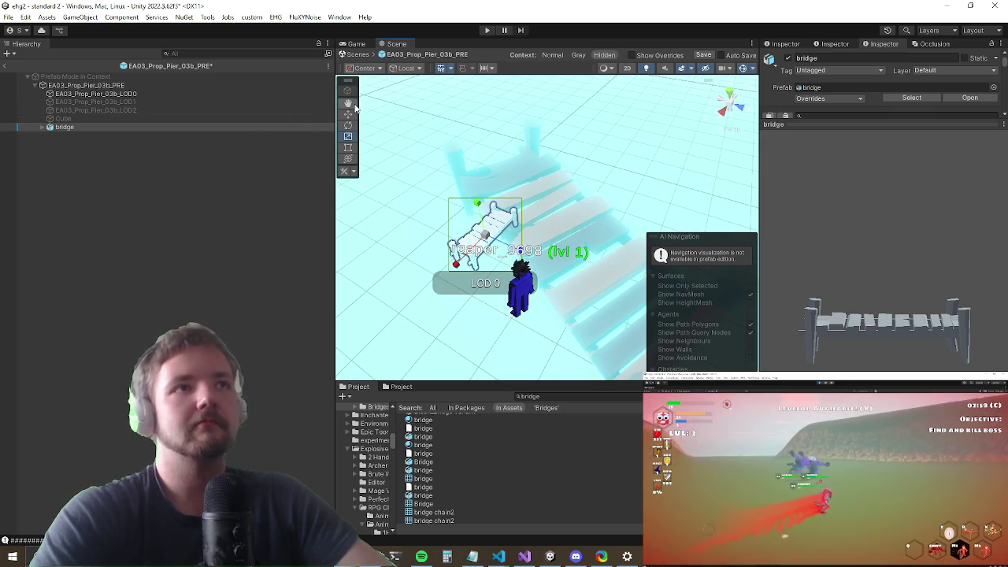
pyautogui.moveTo(485, 189)
pyautogui.mouseDown()
pyautogui.moveTo(560, 278)
pyautogui.moveTo(578, 139)
pyautogui.moveTo(531, 198)
pyautogui.moveTo(526, 235)
pyautogui.moveTo(581, 175)
pyautogui.moveTo(473, 126)
pyautogui.mouseUp()
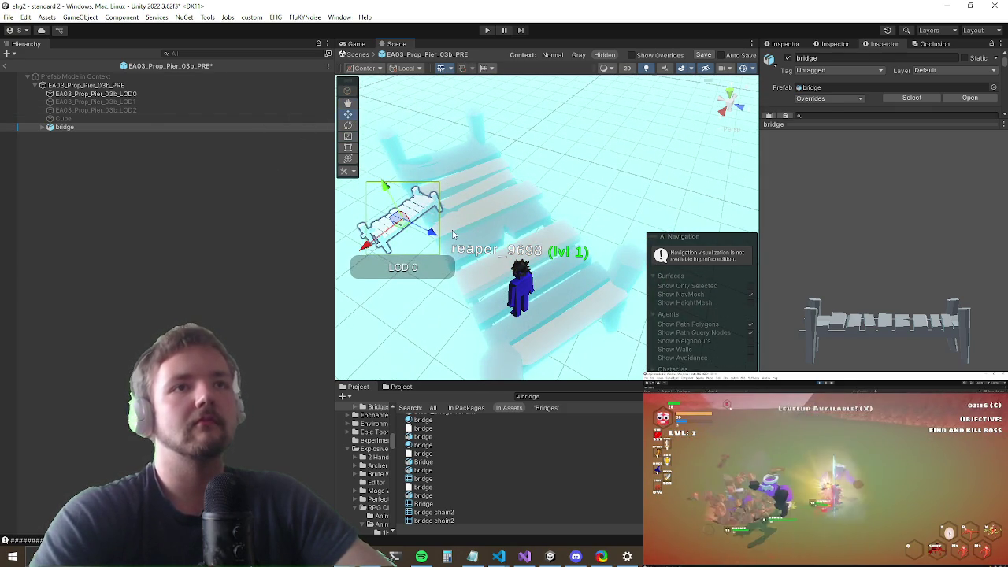
pyautogui.click(541, 241)
pyautogui.click(814, 306)
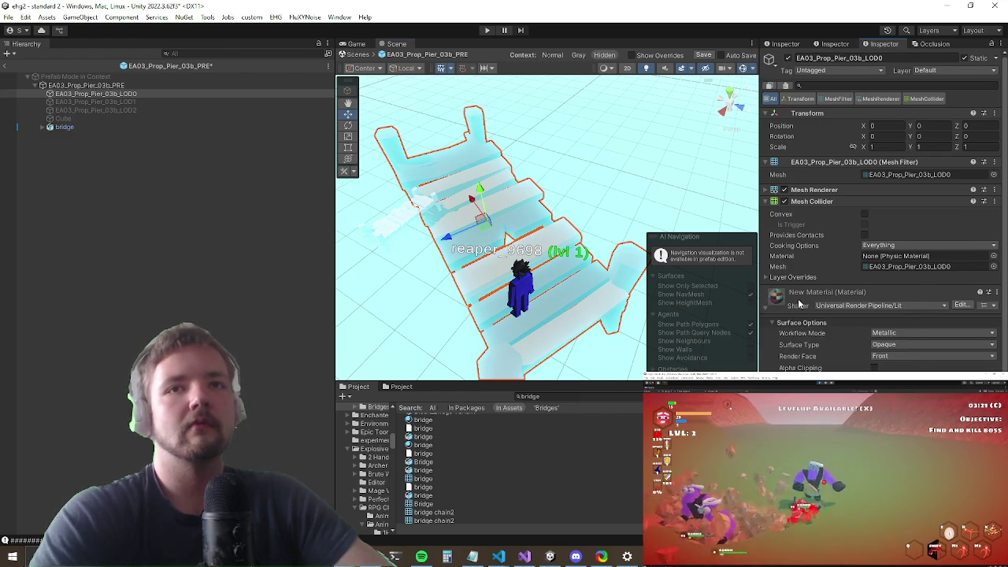
pyautogui.rightClick(800, 300)
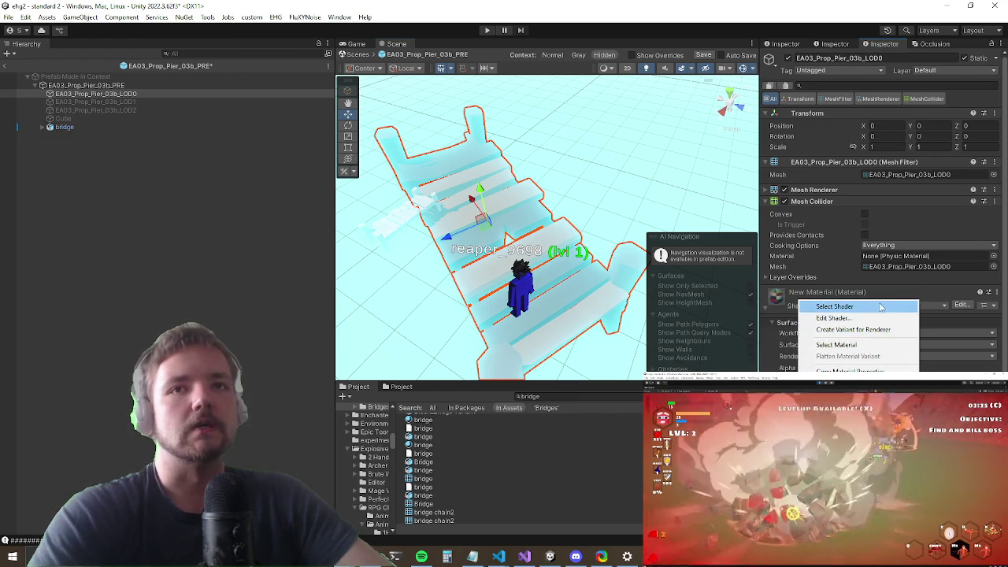
pyautogui.click(837, 344)
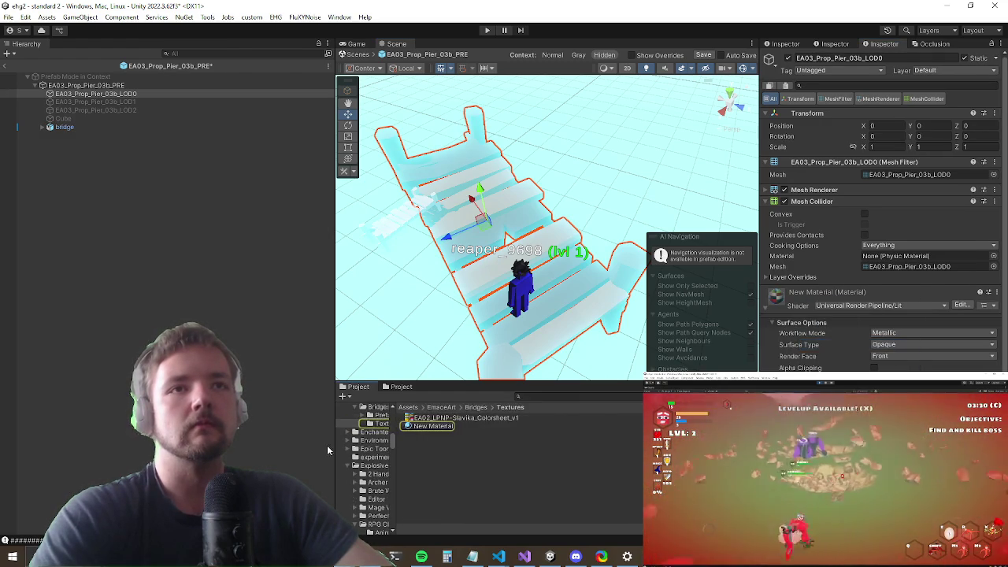
# Step: Select all bridge child pieces from LOD0 to LOD2 and assign them New Material
pyautogui.click(64, 127)
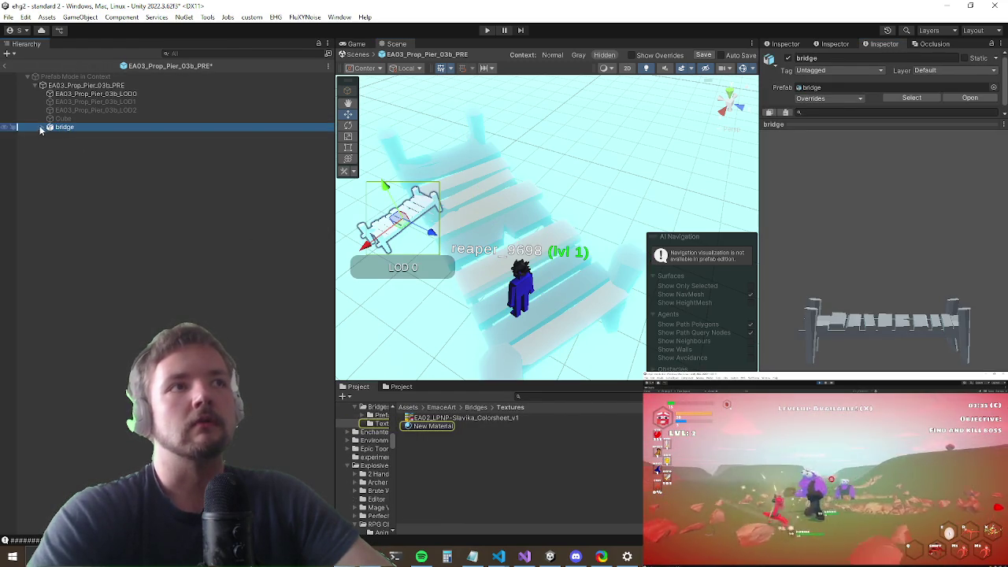
pyautogui.click(41, 127)
pyautogui.click(99, 136)
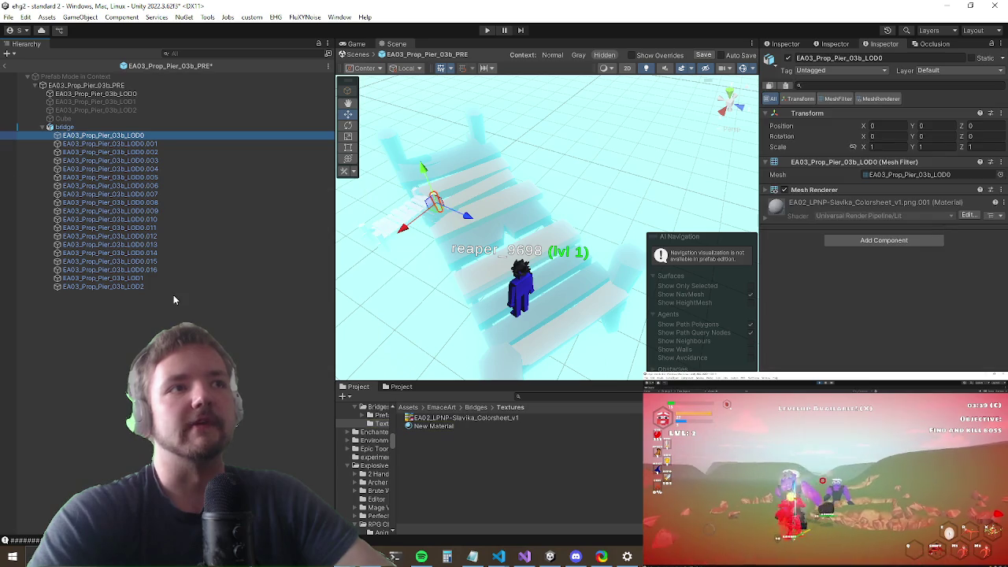
pyautogui.keyDown('shift'); pyautogui.click(157, 287); pyautogui.keyUp('shift')
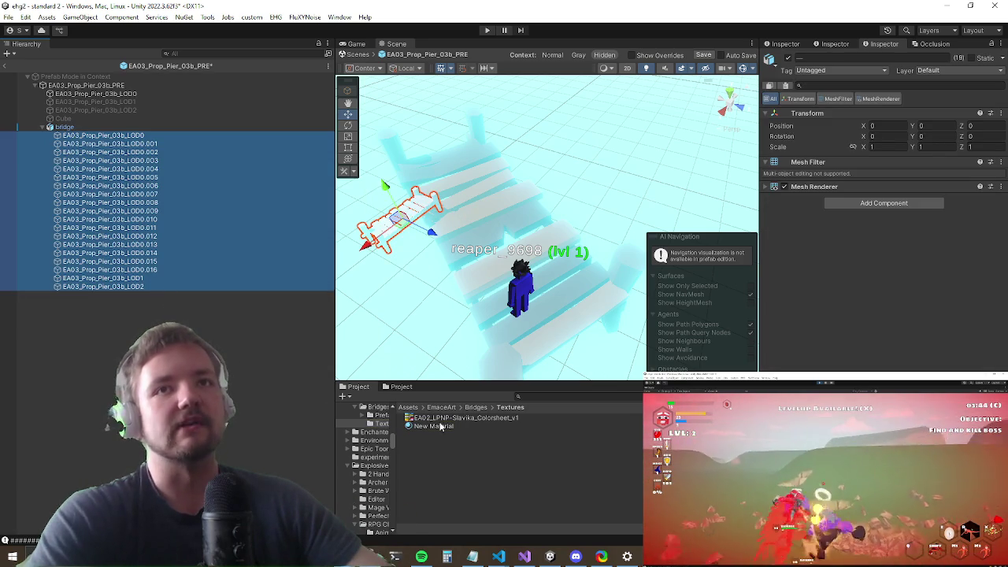
pyautogui.moveTo(435, 426)
pyautogui.mouseDown()
pyautogui.moveTo(889, 306)
pyautogui.moveTo(831, 301)
pyautogui.mouseUp()
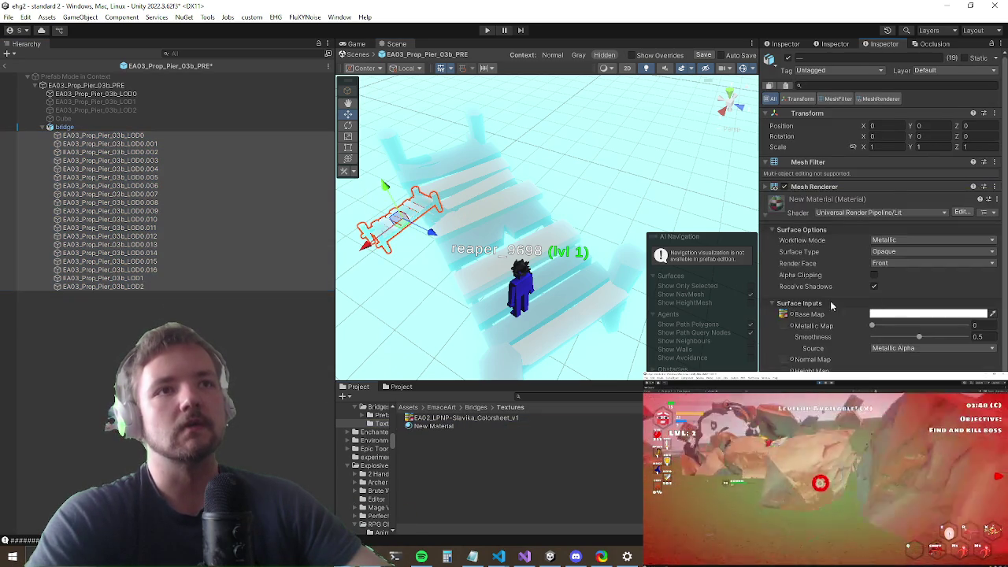
pyautogui.moveTo(551, 260); pyautogui.dragTo(441, 266)
pyautogui.click(48, 126)
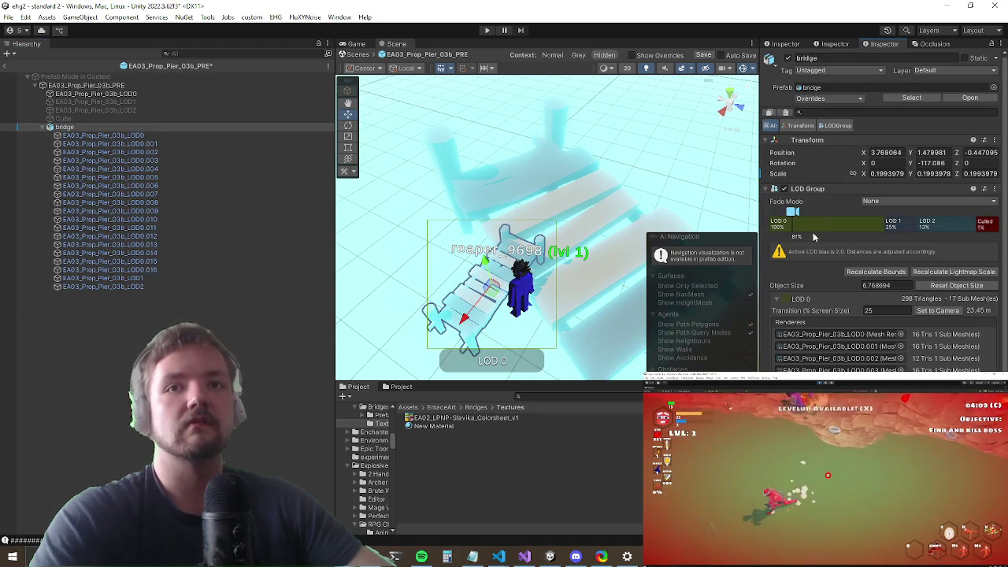
# Step: Remove the bridge's LOD Group component and set its scale values to 1
pyautogui.rightClick(805, 189)
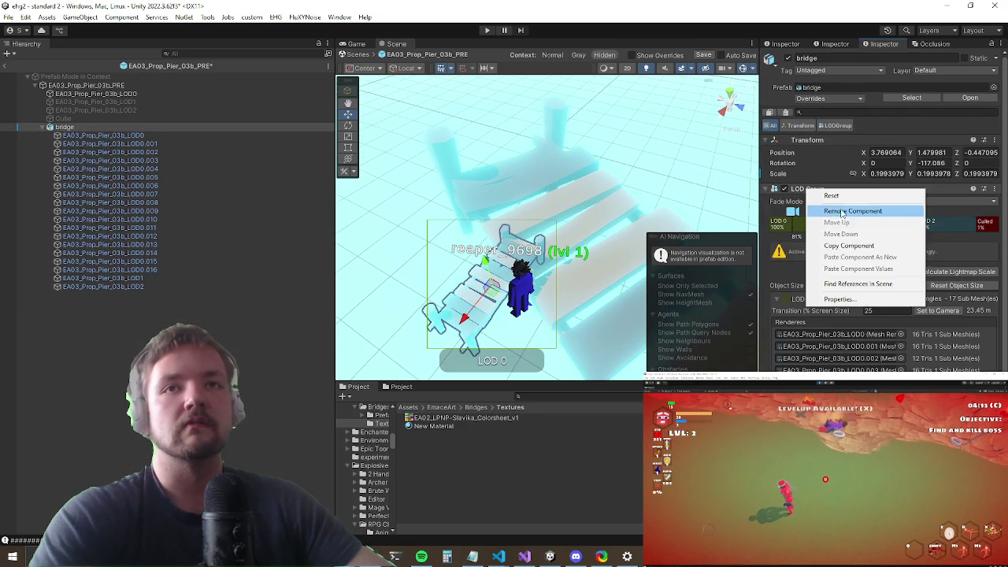
pyautogui.click(841, 210)
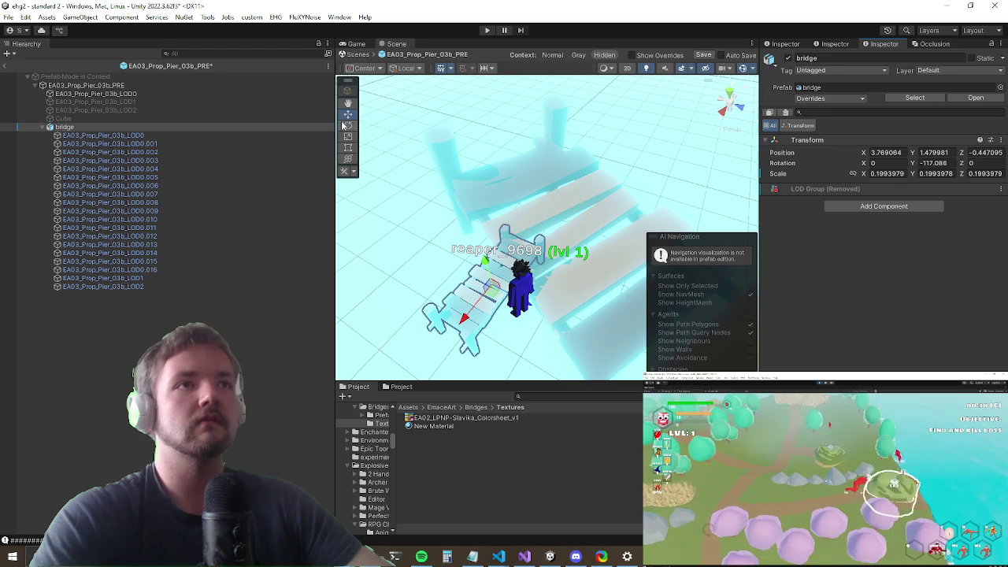
pyautogui.moveTo(485, 315)
pyautogui.mouseDown()
pyautogui.moveTo(631, 305)
pyautogui.moveTo(614, 318)
pyautogui.mouseUp()
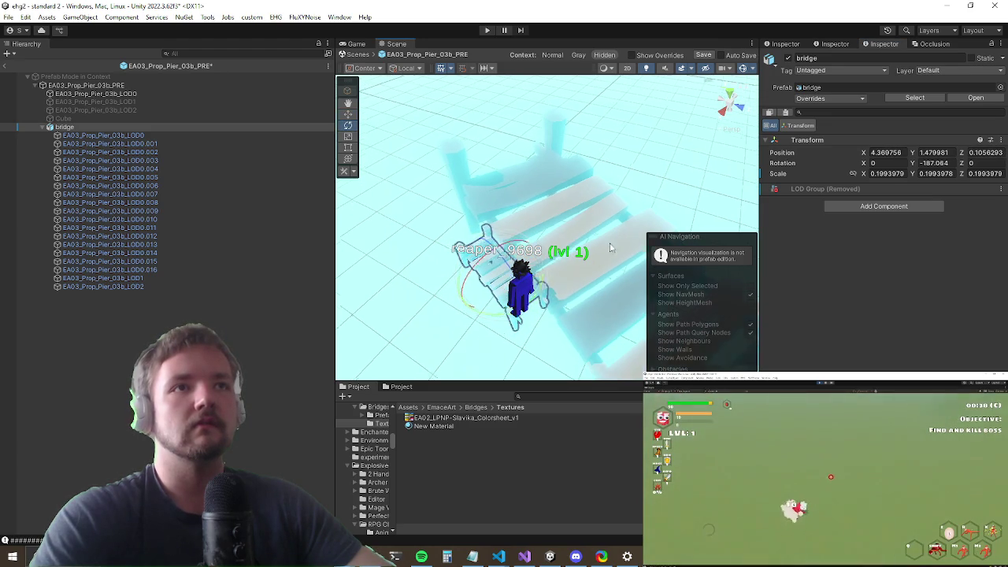
pyautogui.write('1')
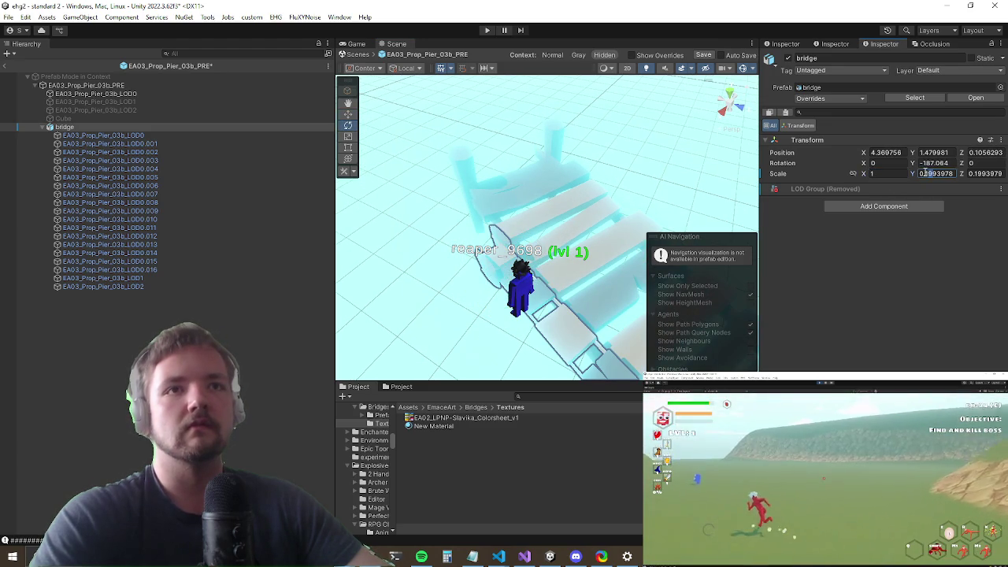
pyautogui.press('Tab')
pyautogui.write('1')
pyautogui.write('1')
pyautogui.press('Return')
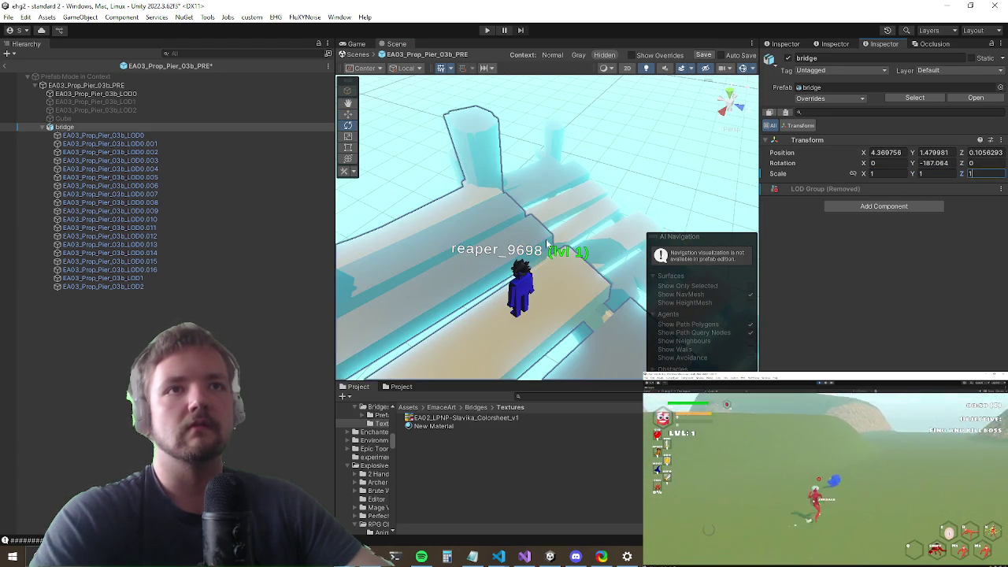
pyautogui.moveTo(646, 260)
pyautogui.mouseDown()
pyautogui.moveTo(607, 252)
pyautogui.moveTo(757, 197)
pyautogui.mouseUp()
# Step: Set the bridge's position to 0, 0, 0 and check its alignment with the pier
pyautogui.write('0')
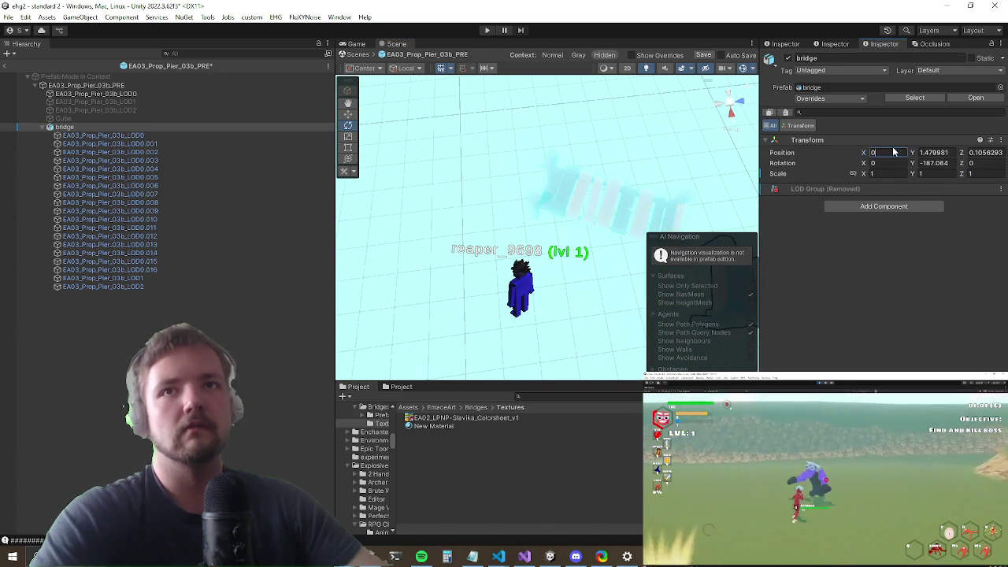
pyautogui.press('Tab')
pyautogui.write('0')
pyautogui.press('Tab')
pyautogui.write('0')
pyautogui.press('Tab')
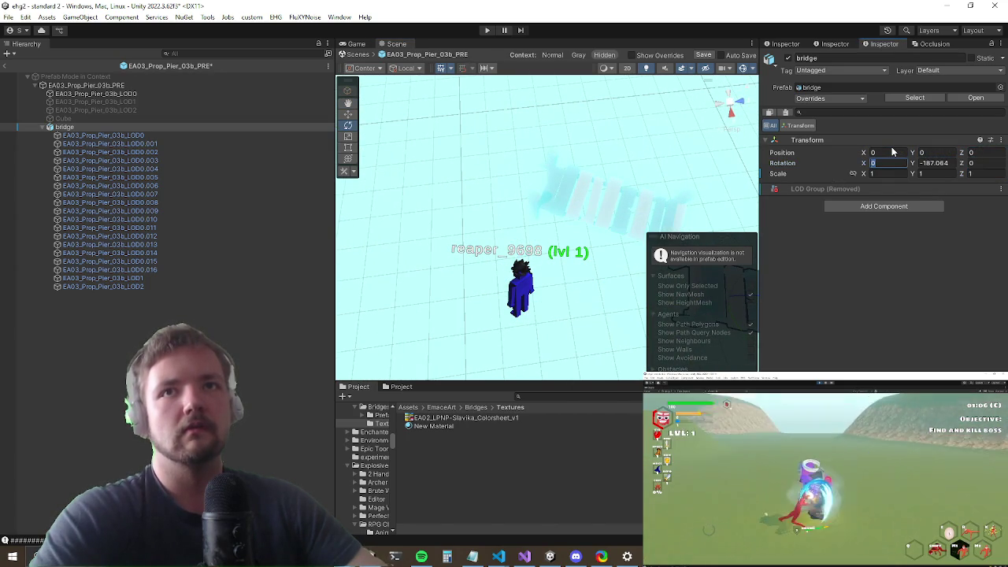
pyautogui.moveTo(472, 181)
pyautogui.mouseDown()
pyautogui.moveTo(466, 164)
pyautogui.moveTo(479, 168)
pyautogui.moveTo(491, 110)
pyautogui.moveTo(318, 104)
pyautogui.mouseUp()
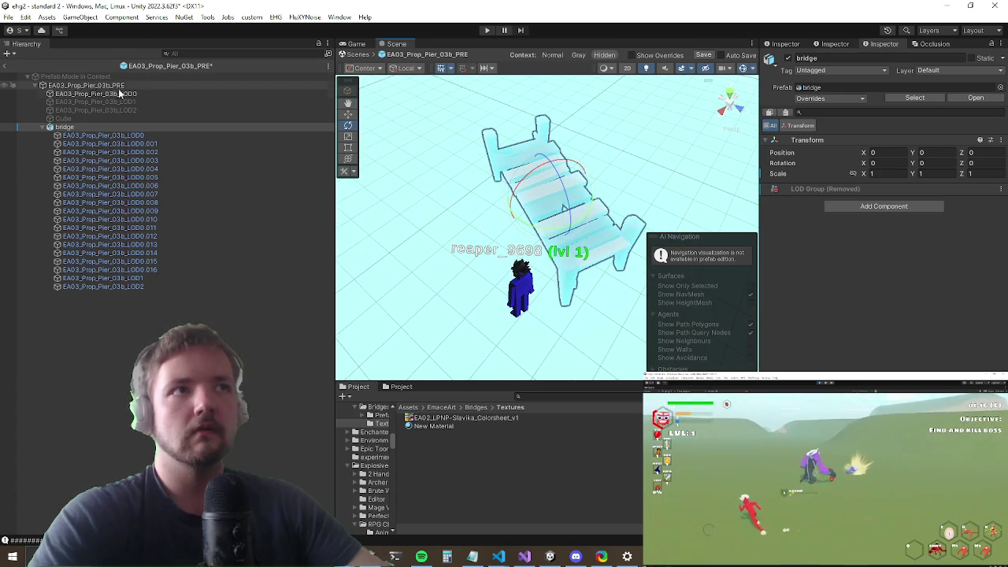
pyautogui.click(120, 94)
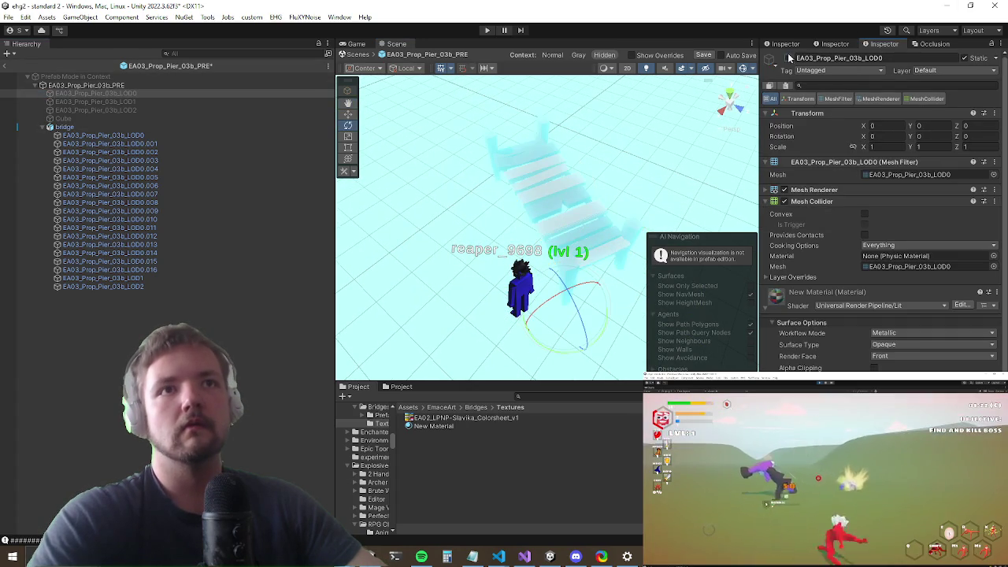
pyautogui.click(81, 126)
# Step: Select the bridge pieces LOD0 through LOD2 and add a Mesh Collider to them
pyautogui.scroll(6, 577, 158)
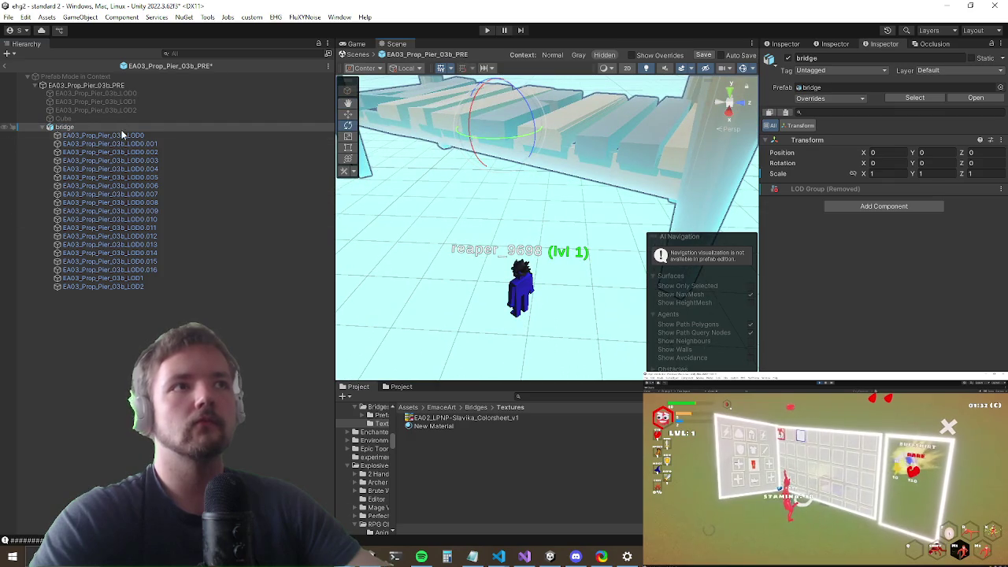
pyautogui.click(122, 135)
pyautogui.keyDown('shift'); pyautogui.click(101, 287); pyautogui.keyUp('shift')
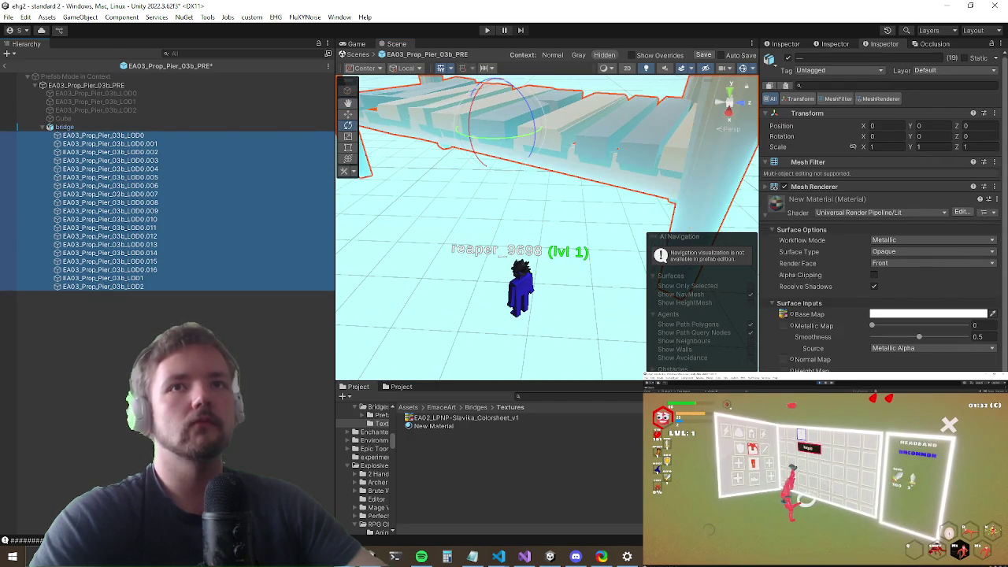
pyautogui.click(824, 199)
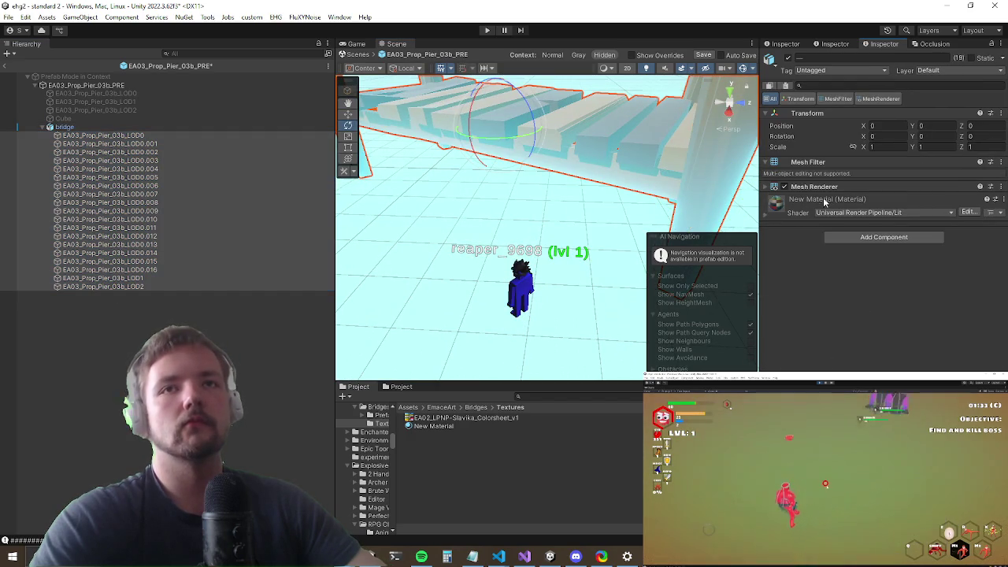
pyautogui.click(878, 236)
pyautogui.write('mesh col')
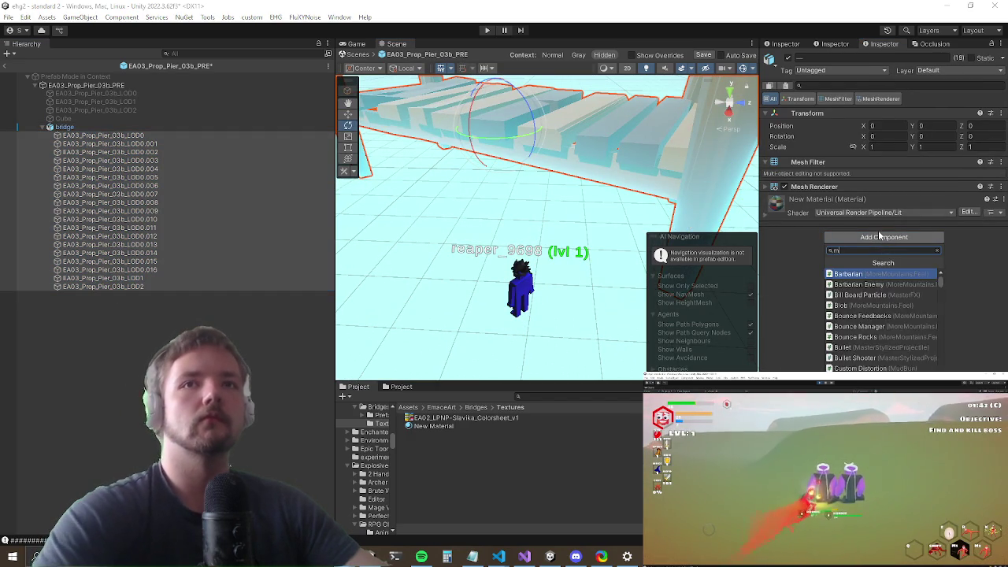
pyautogui.press('Return')
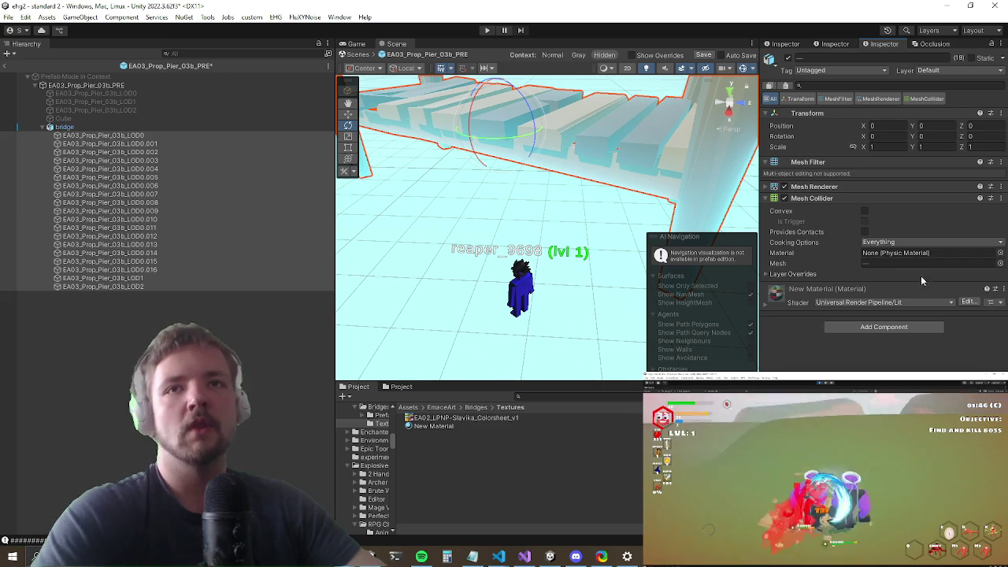
# Step: Put the bridge pieces on the Ground layer and add the Destructable Prop script
pyautogui.click(933, 71)
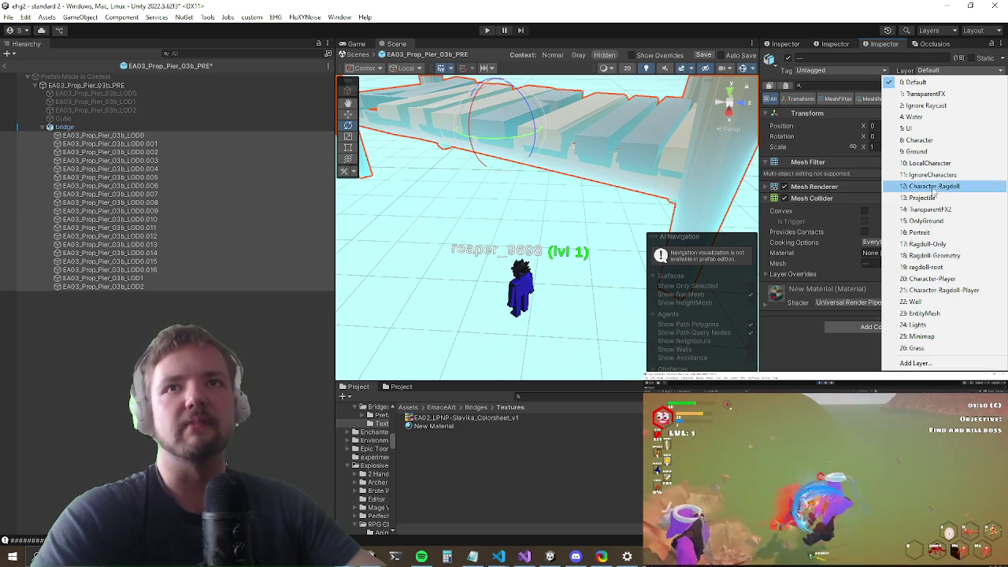
pyautogui.click(914, 151)
pyautogui.click(854, 327)
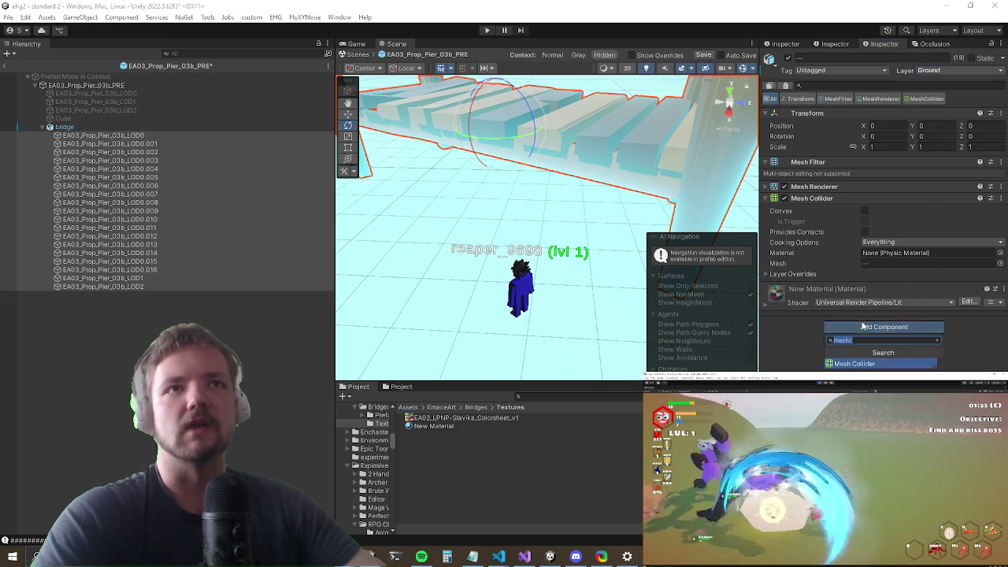
pyautogui.press('BackSpace')
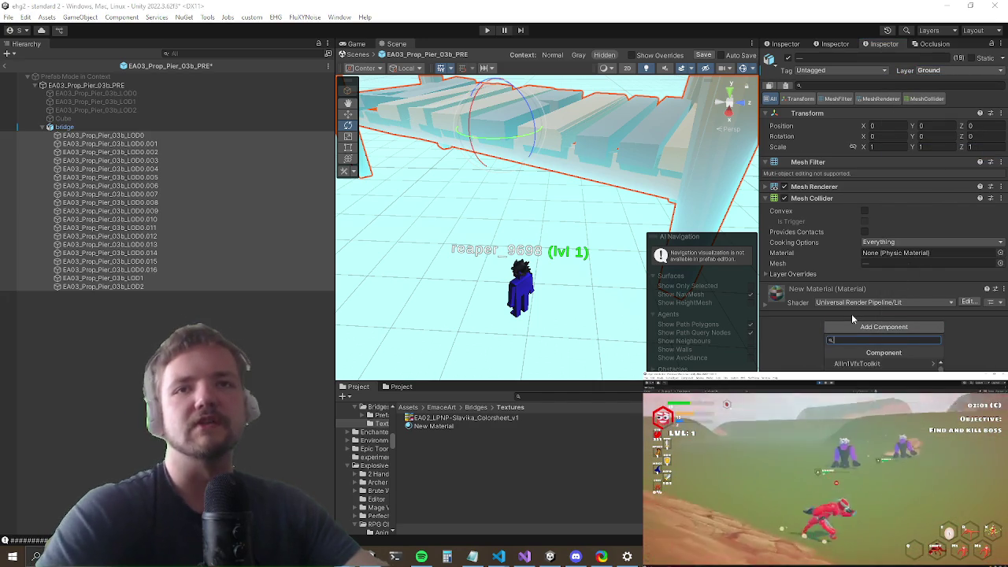
pyautogui.write('destruc')
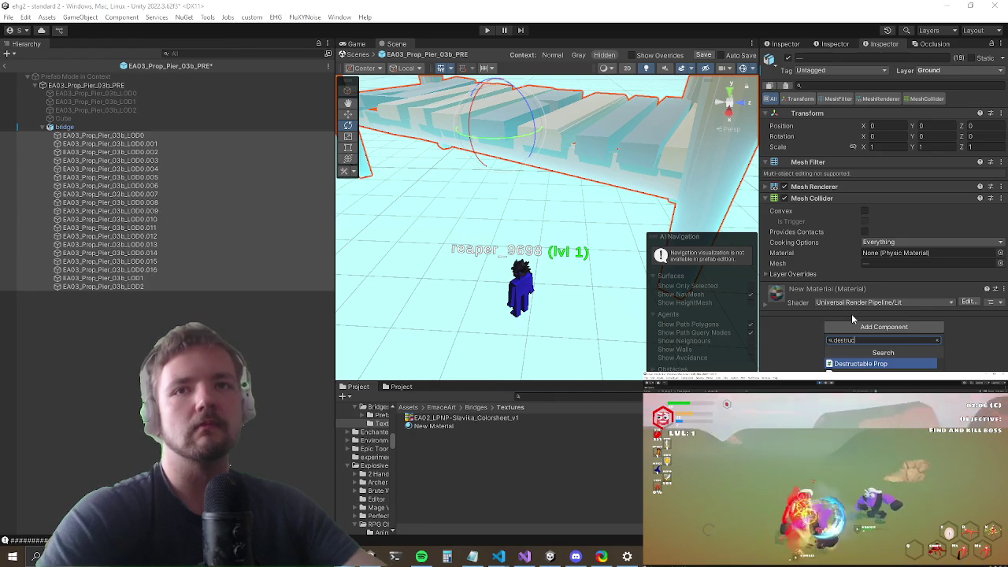
pyautogui.press('Return')
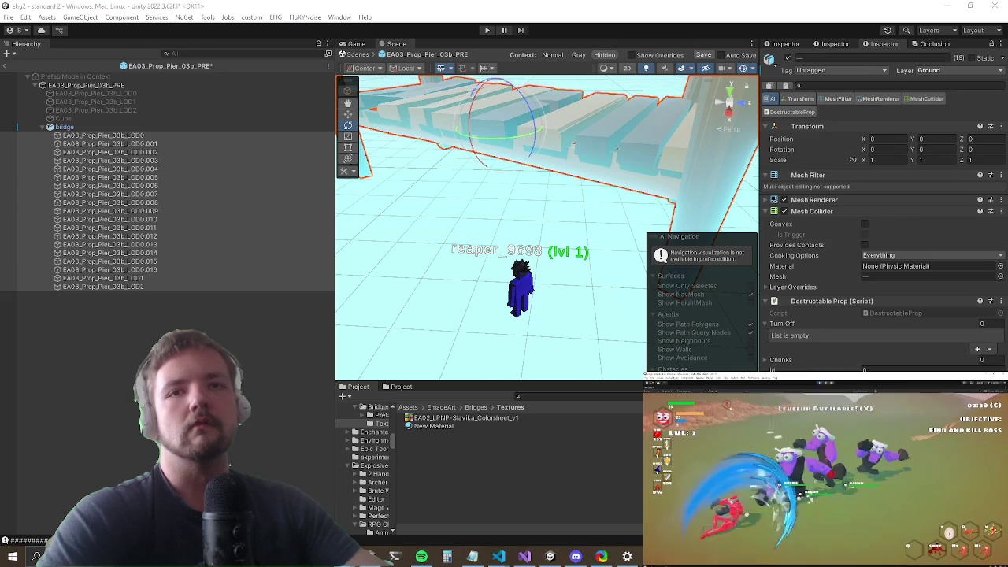
# Step: Review the pieces' Destructable Prop (Prop Chunk) and Rigidbody settings and orbit around the pier
pyautogui.scroll(-3, 882, 236)
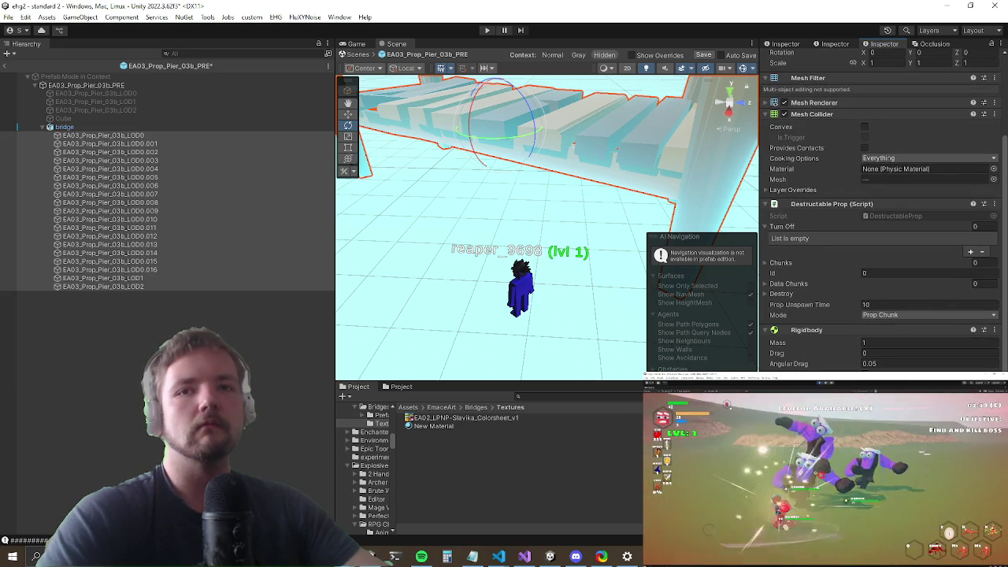
pyautogui.moveTo(550, 231); pyautogui.dragTo(530, 231)
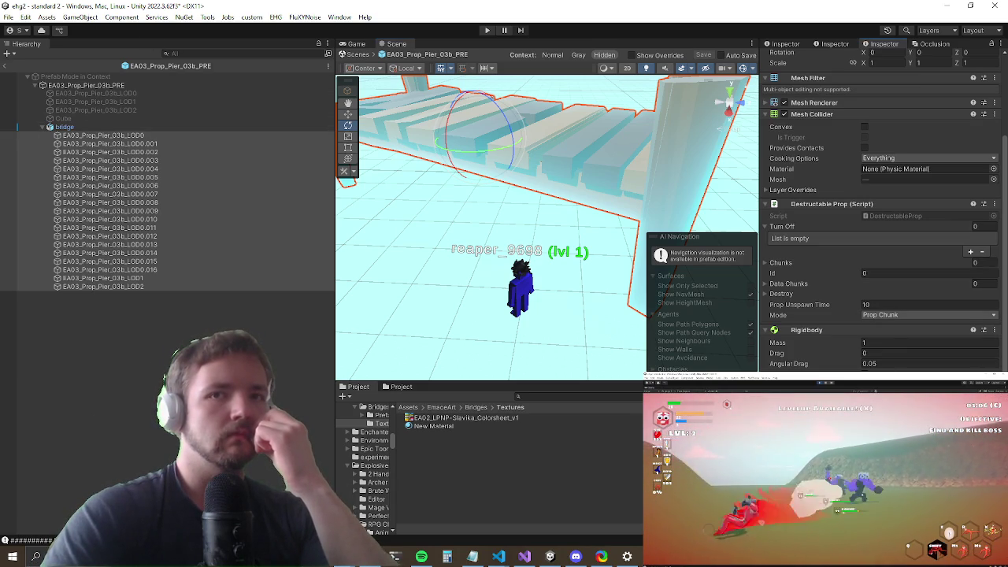
pyautogui.moveTo(534, 202); pyautogui.dragTo(514, 234)
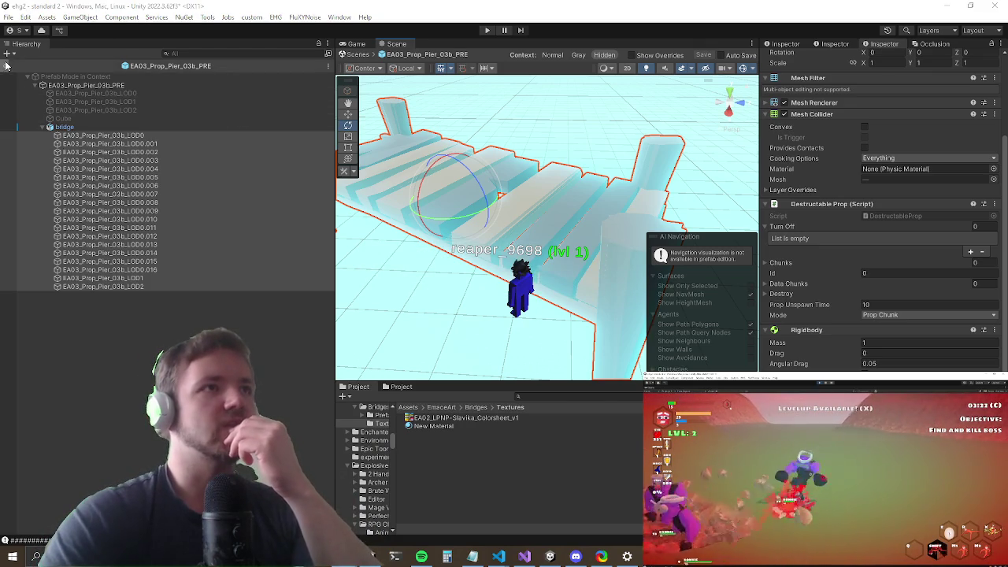
# Step: Exit the pier prefab, delete the level selection object from the scene and press Play
pyautogui.click(6, 66)
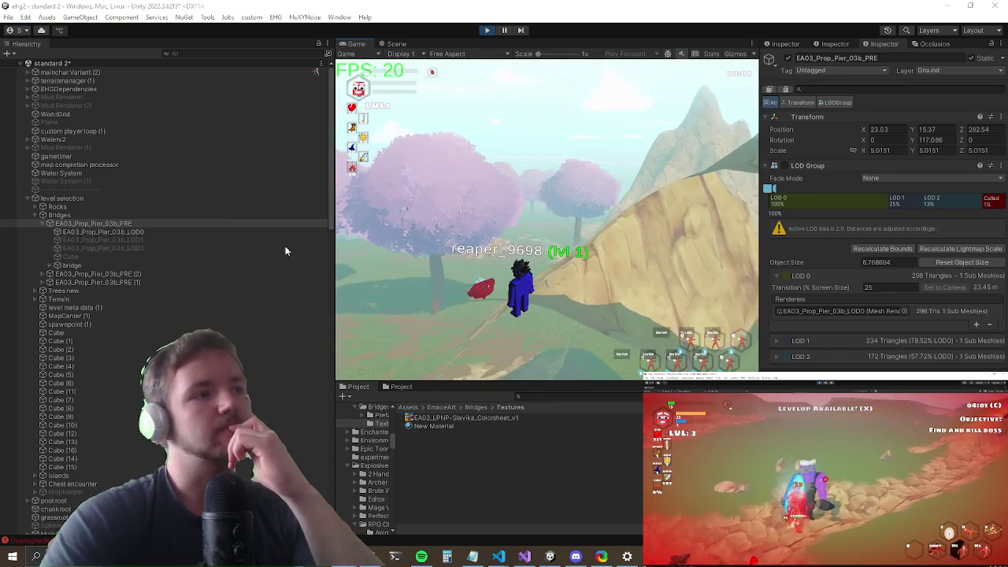
pyautogui.hotkey('shift', 'space')
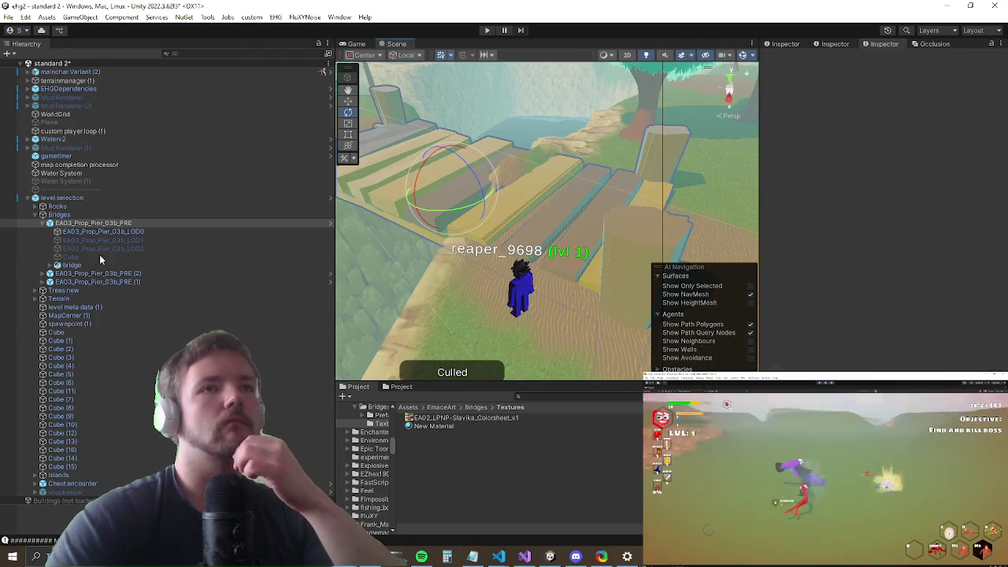
pyautogui.rightClick(109, 199)
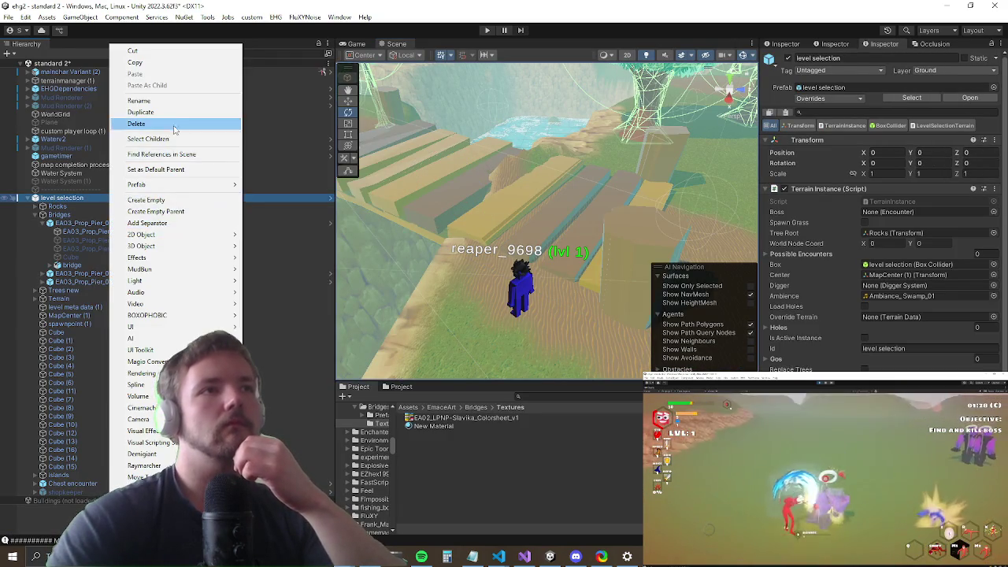
pyautogui.click(175, 126)
pyautogui.click(487, 30)
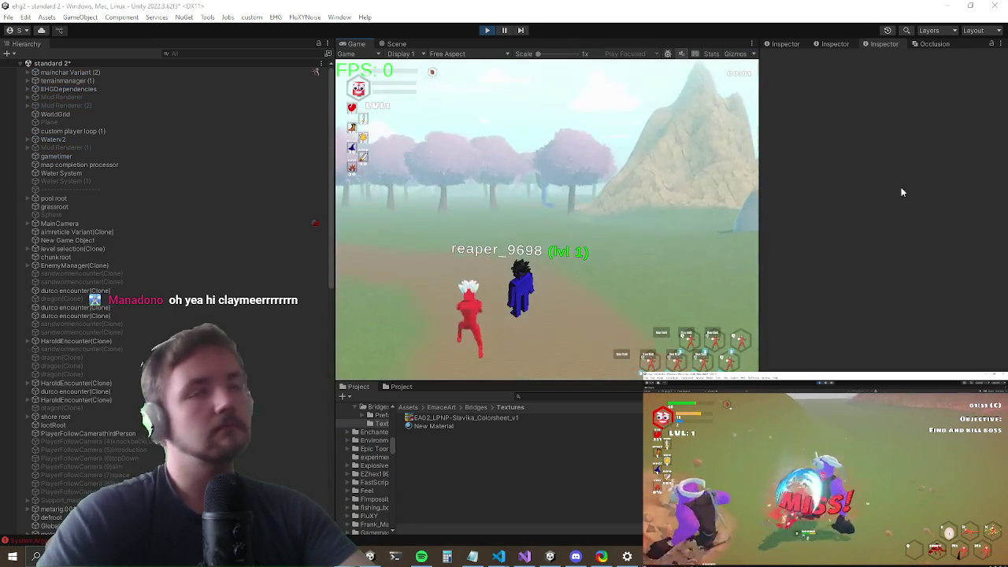
# Step: Maximize the game view, run the character forward to the bridge, then stop playing
pyautogui.hotkey('shift', 'space')
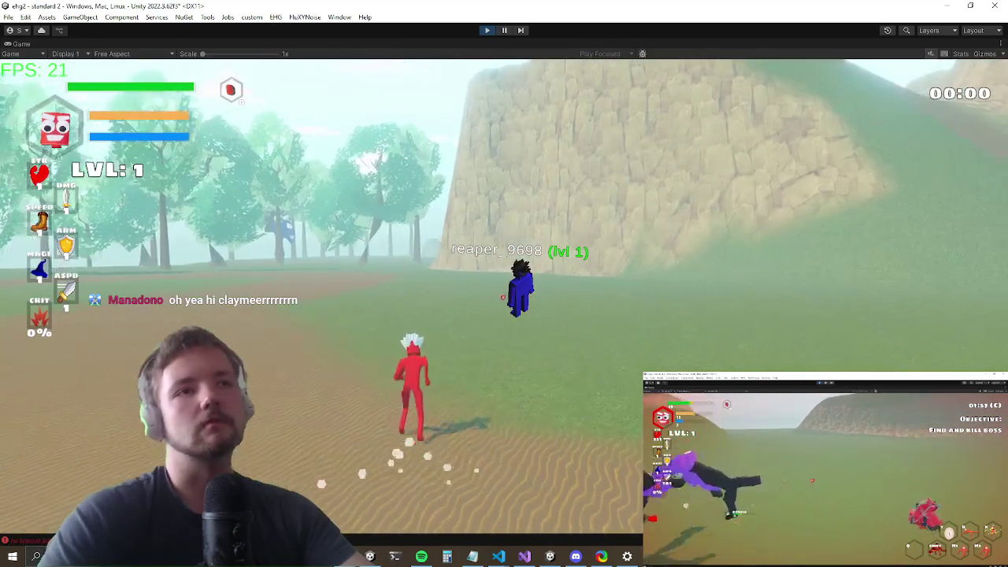
pyautogui.press('w')
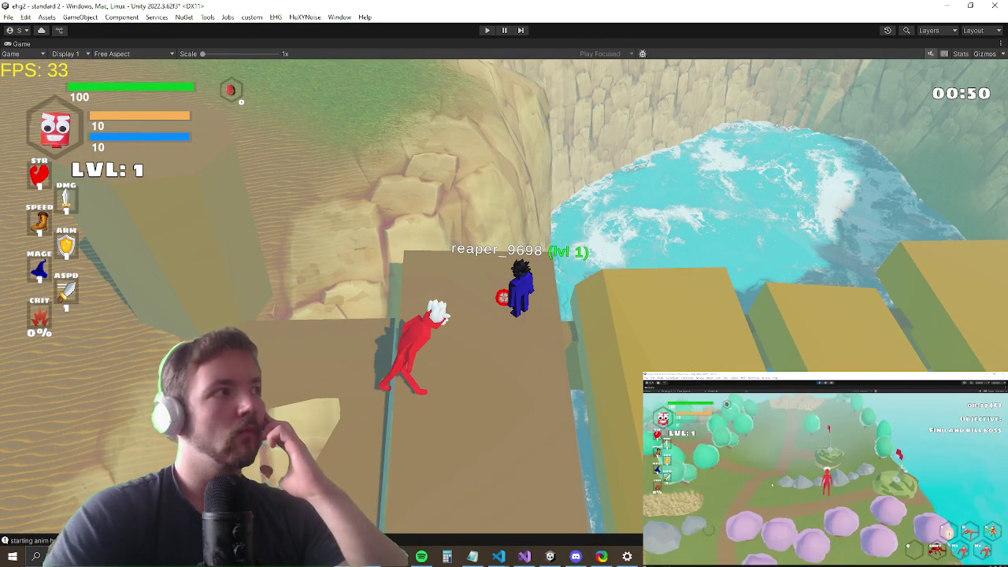
pyautogui.hotkey('ctrl', 'p')
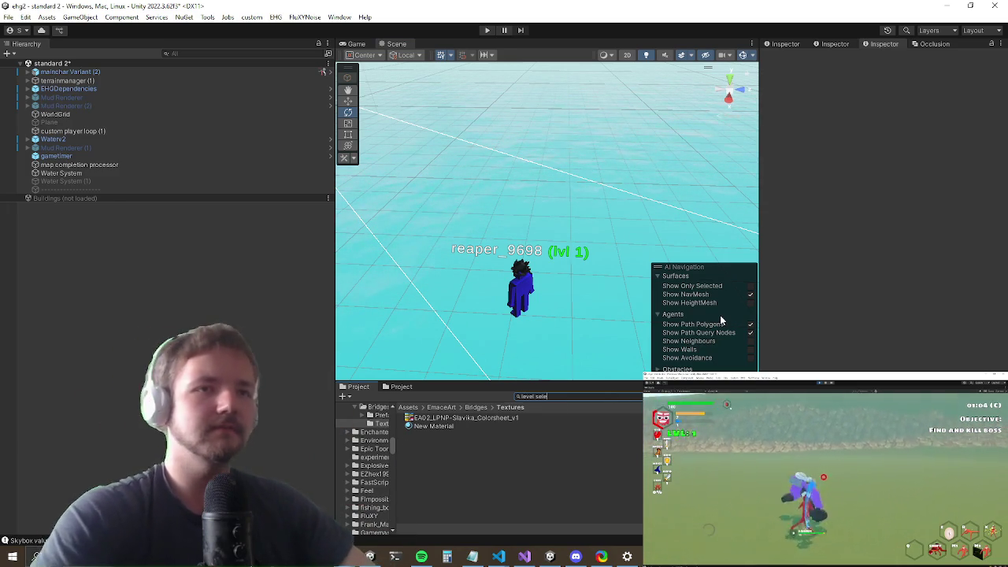
# Step: Open the level selection prefab, then open the pier prefab inside it for editing
pyautogui.doubleClick(449, 427)
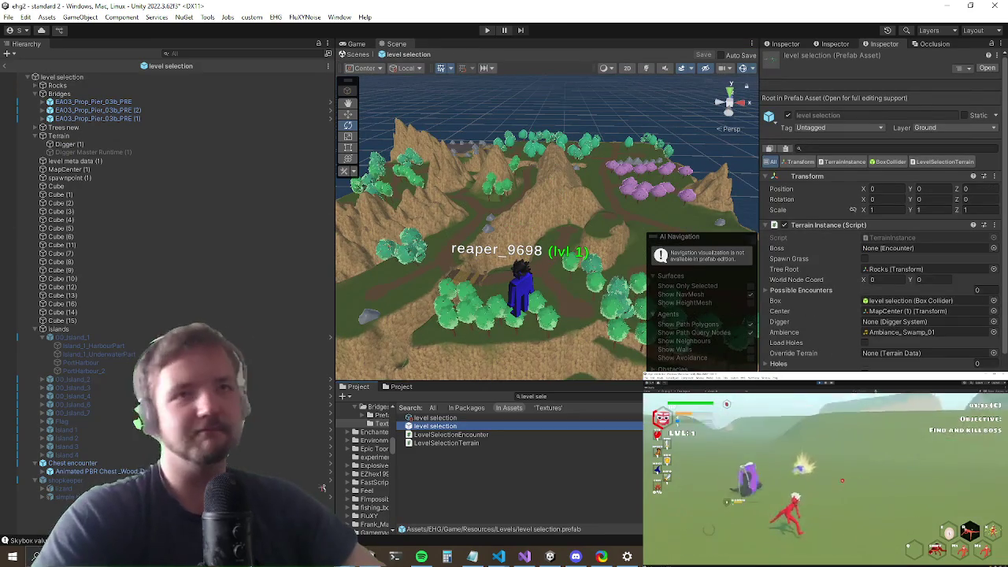
pyautogui.scroll(10, 563, 250)
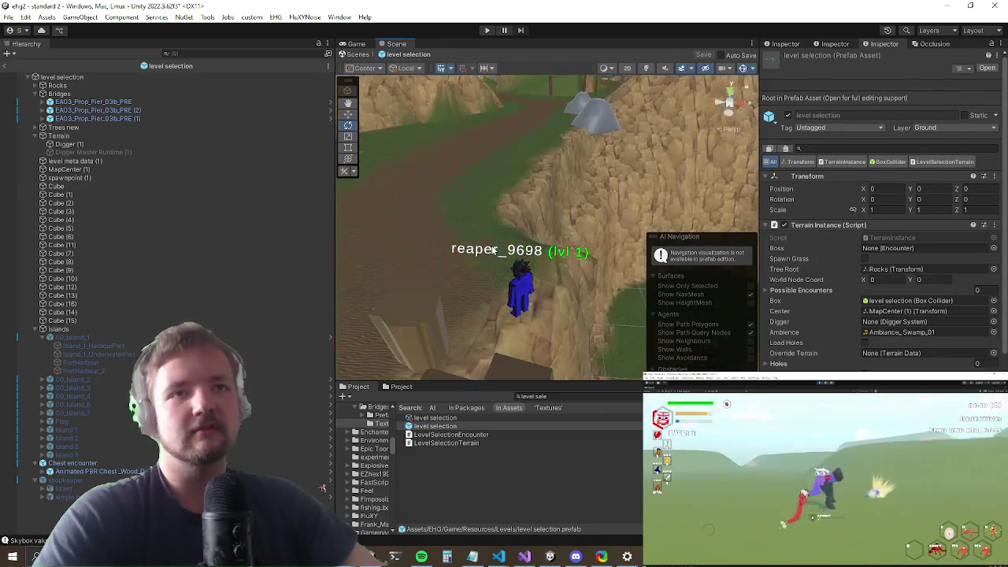
pyautogui.scroll(-5, 559, 253)
pyautogui.click(568, 222)
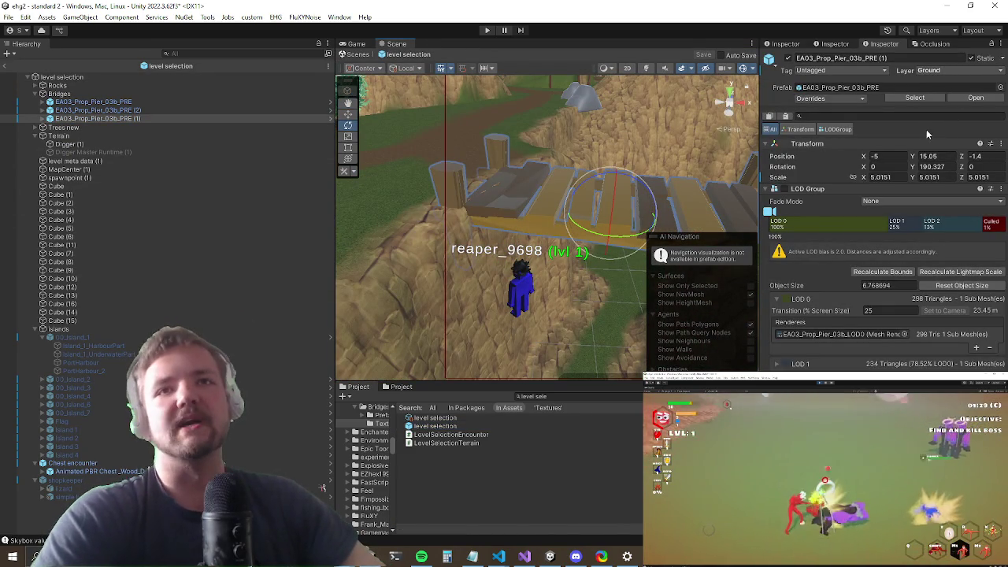
pyautogui.click(969, 98)
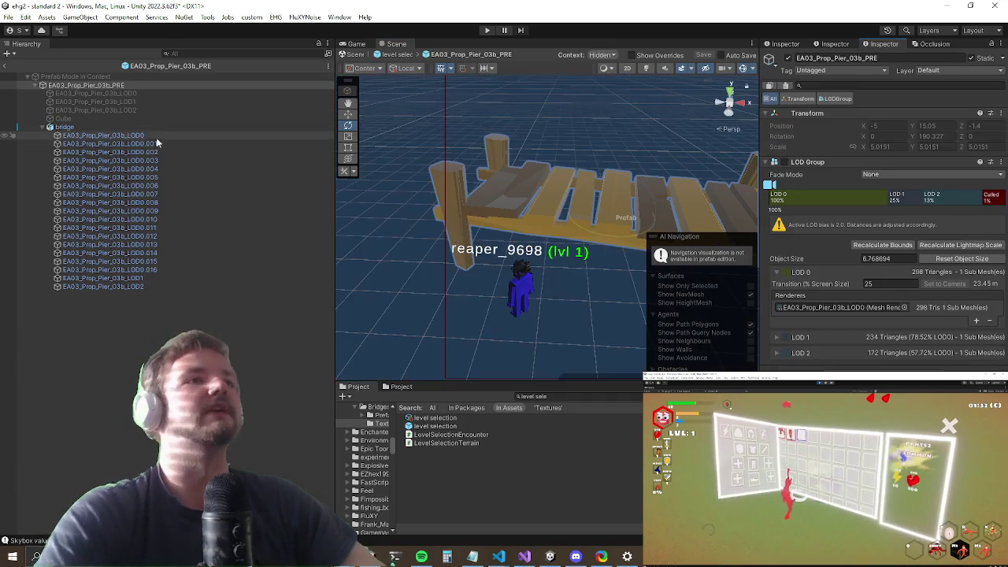
pyautogui.click(148, 127)
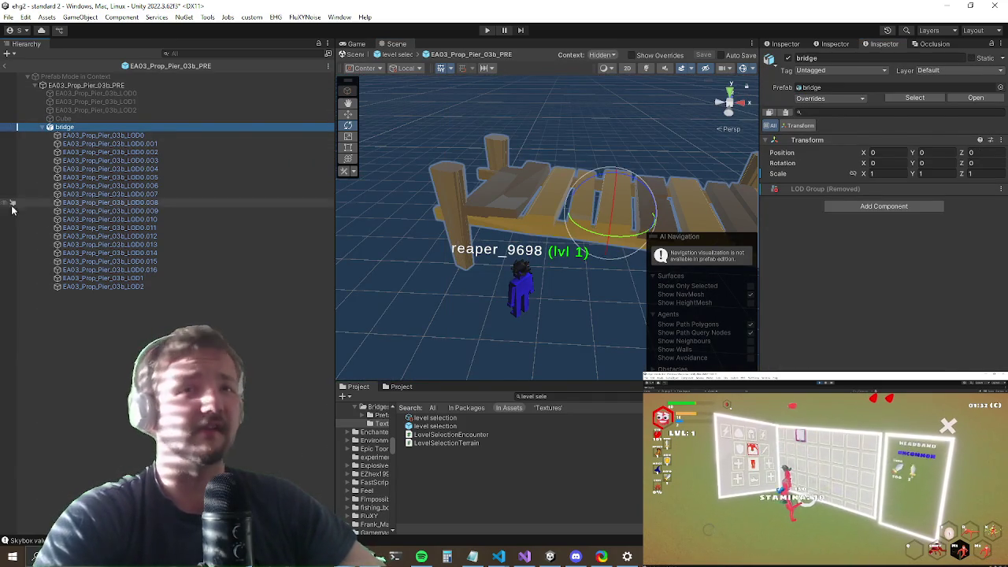
# Step: Turn off the mesh and collider on the EA03_Prop_Pier_03b_LOD2 piece
pyautogui.click(144, 287)
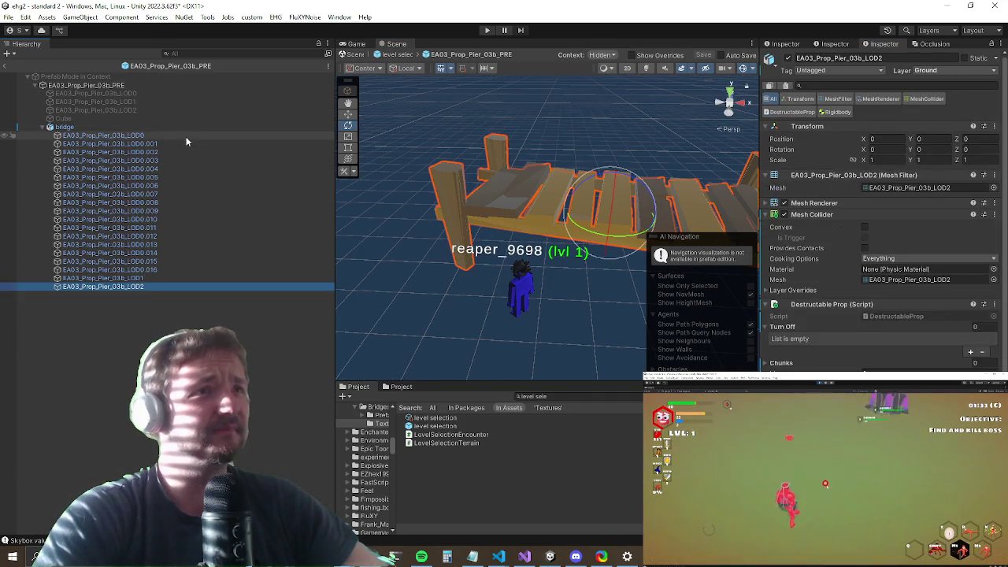
pyautogui.click(786, 204)
pyautogui.click(786, 204)
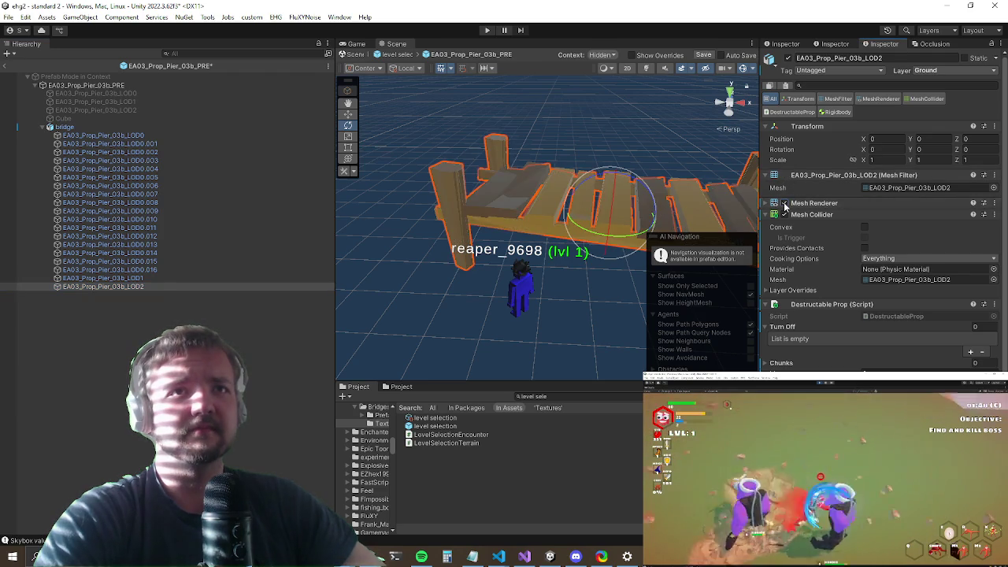
pyautogui.click(786, 204)
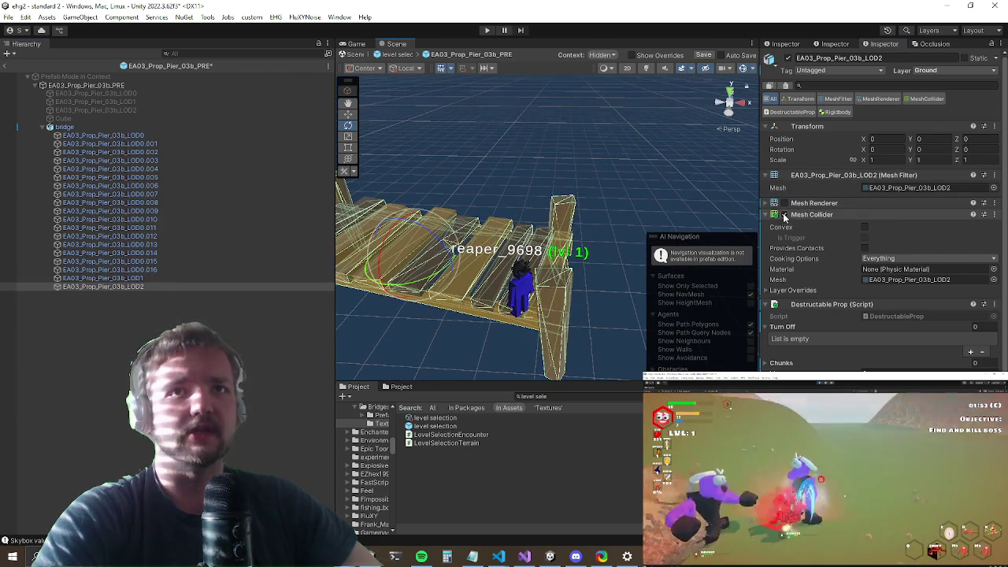
pyautogui.click(785, 214)
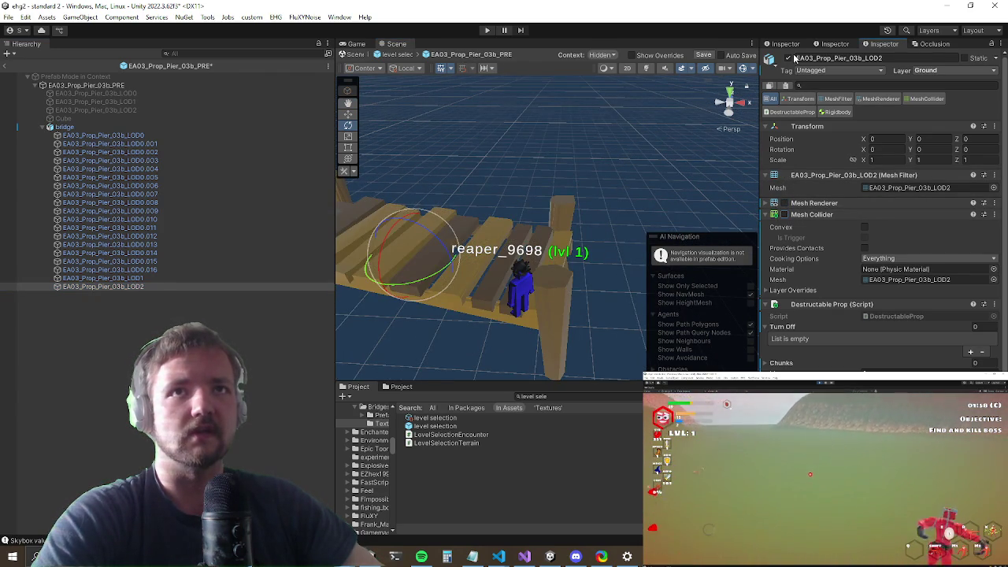
pyautogui.moveTo(473, 228)
pyautogui.mouseDown()
pyautogui.moveTo(524, 229)
pyautogui.moveTo(523, 237)
pyautogui.moveTo(455, 293)
pyautogui.mouseUp()
# Step: Deactivate LOD1, inspect the LOD0 through LOD0.016 pieces, and leave prefab mode
pyautogui.click(535, 227)
pyautogui.click(144, 279)
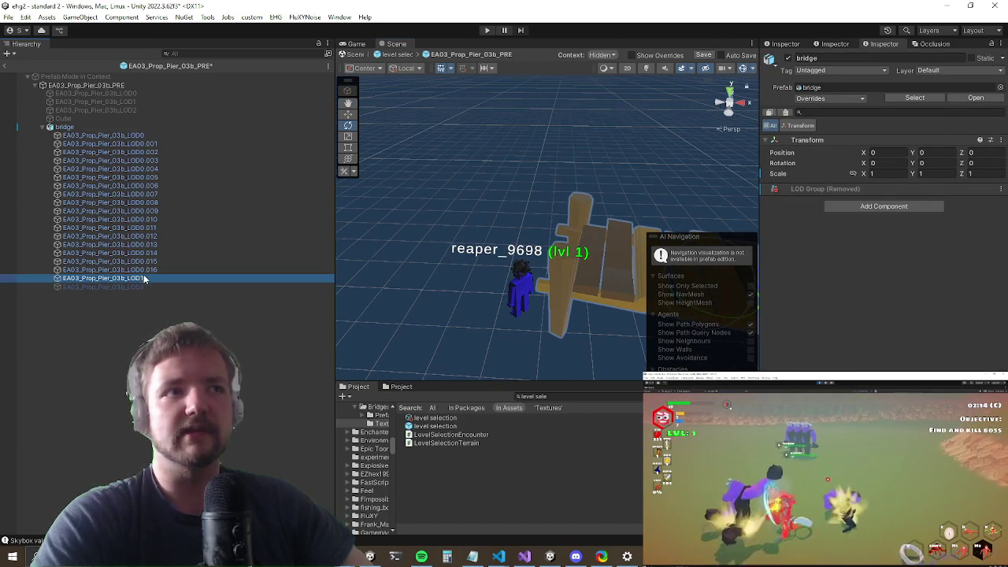
pyautogui.moveTo(504, 213)
pyautogui.mouseDown()
pyautogui.moveTo(517, 207)
pyautogui.moveTo(532, 222)
pyautogui.mouseUp()
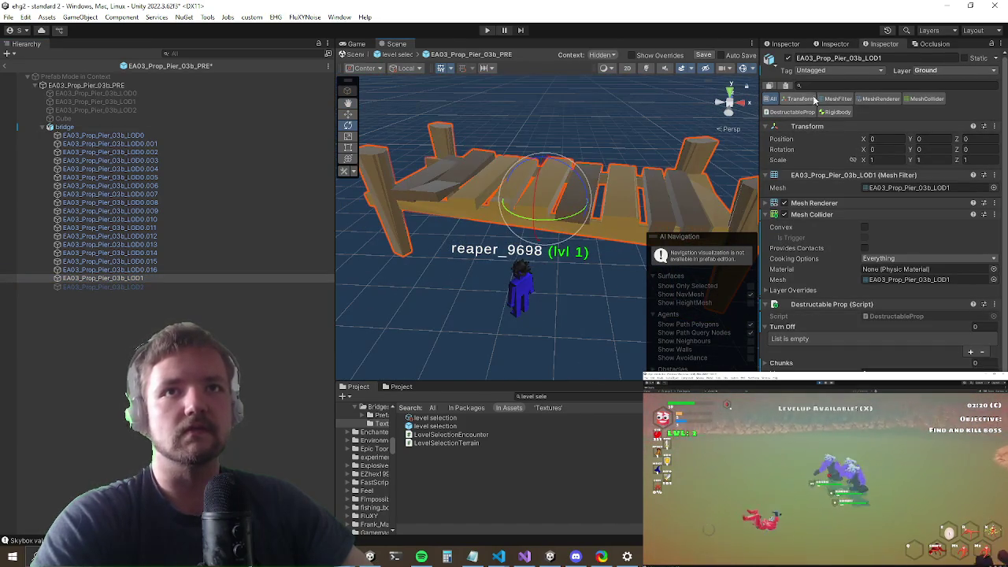
pyautogui.click(790, 59)
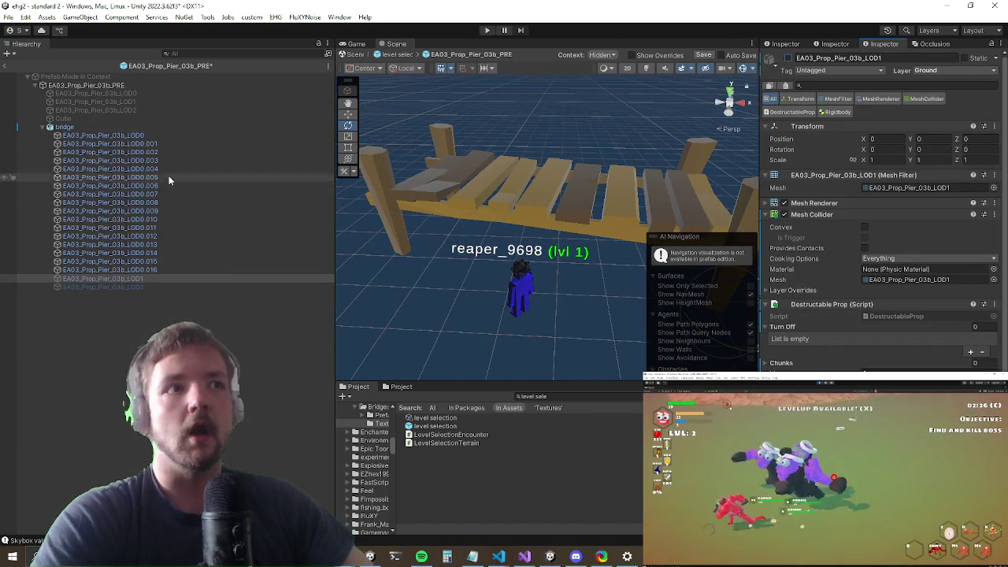
pyautogui.click(186, 137)
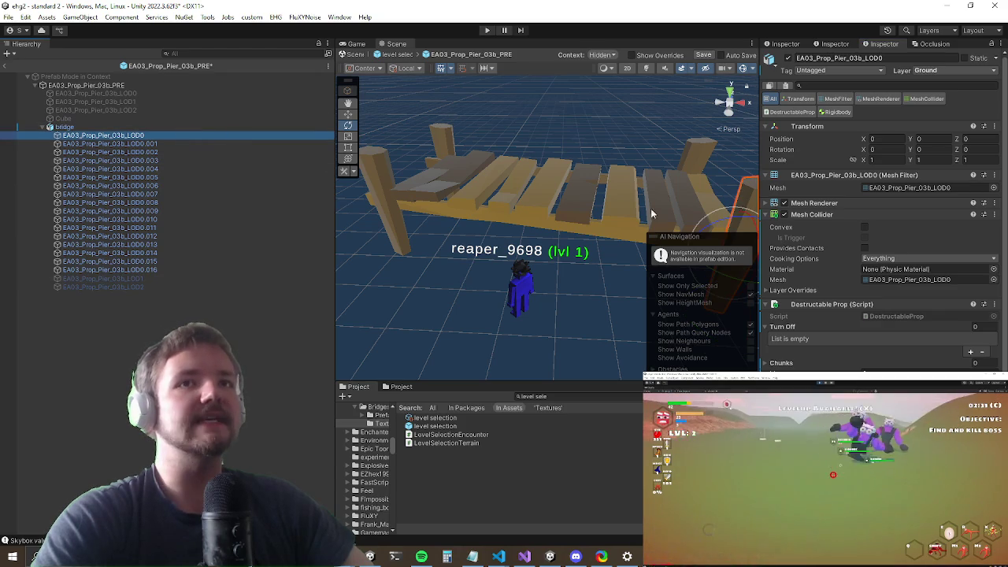
pyautogui.click(141, 271)
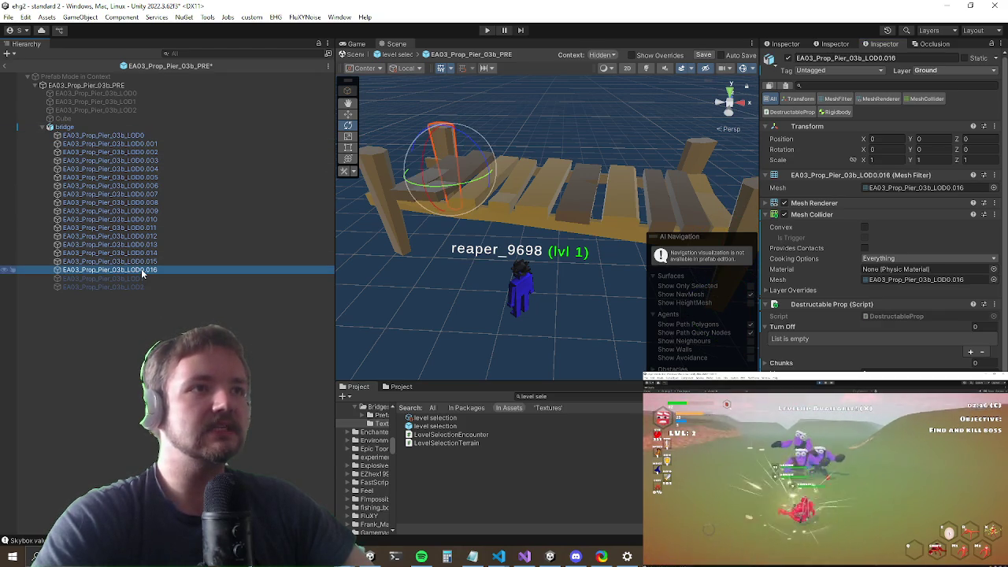
pyautogui.press('f')
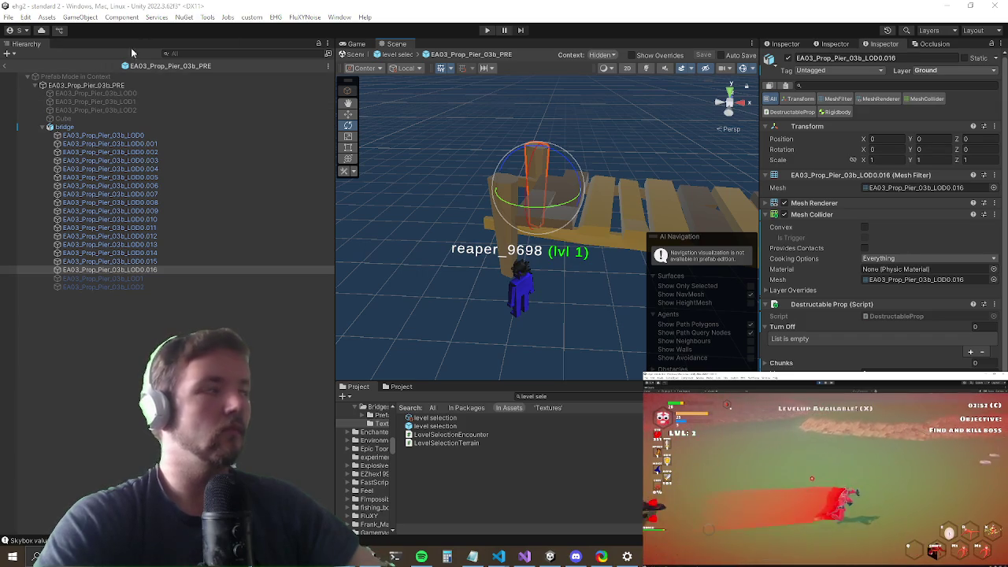
pyautogui.click(6, 68)
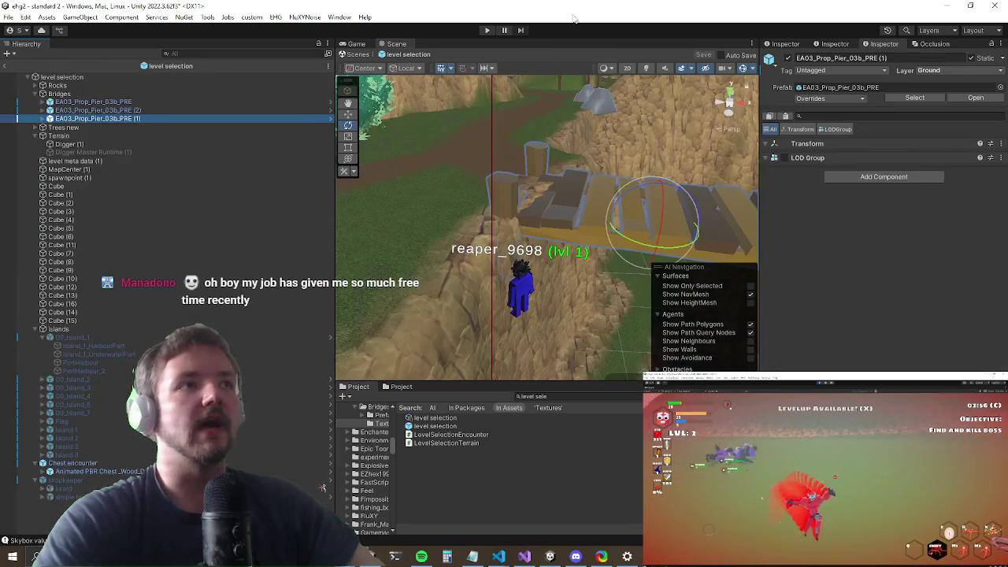
# Step: Exit prefab mode to start play, test the level in a maximized game view, then stop
pyautogui.click(484, 31)
pyautogui.click(511, 316)
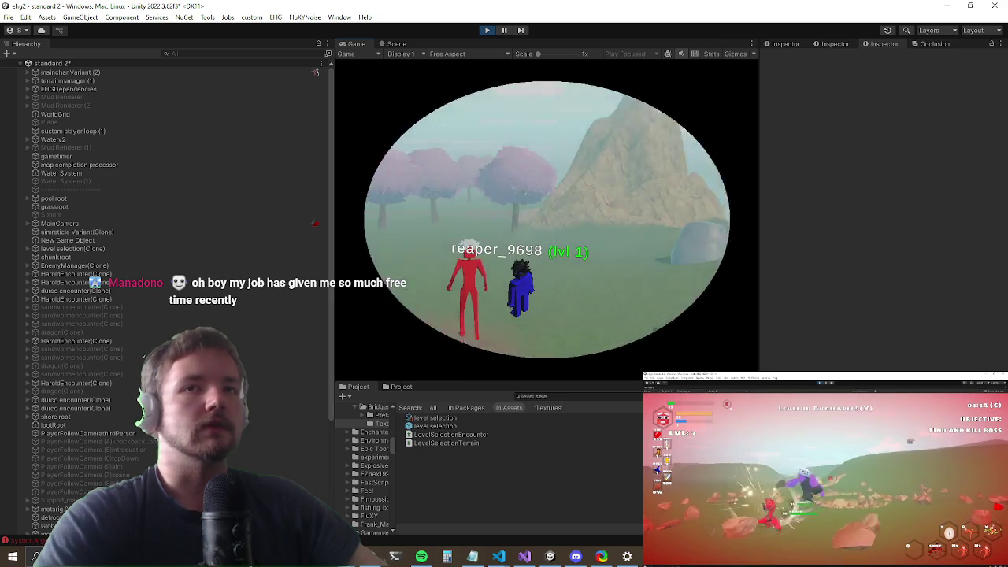
pyautogui.hotkey('shift', 'space')
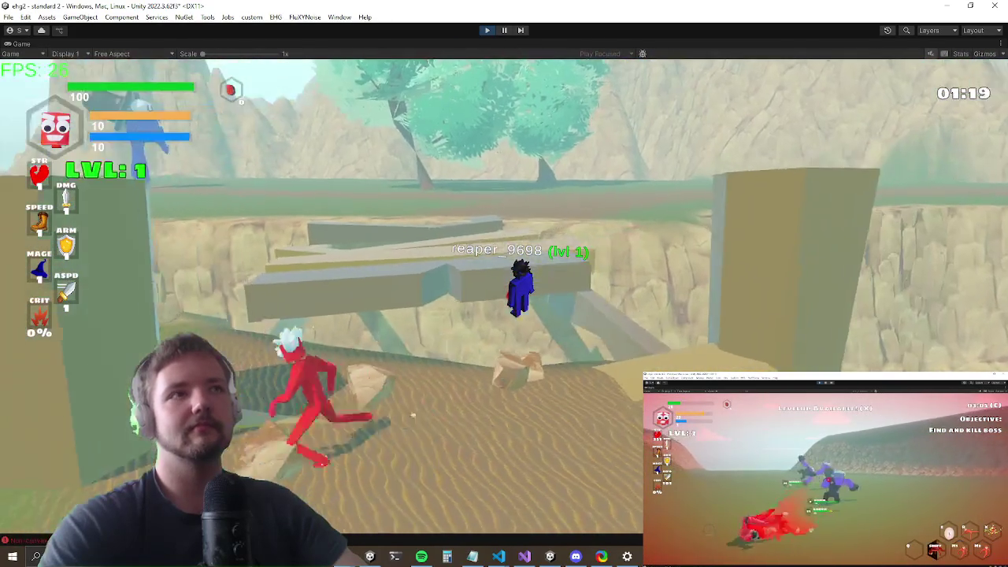
pyautogui.hotkey('alt', 'Tab')
pyautogui.press('Escape')
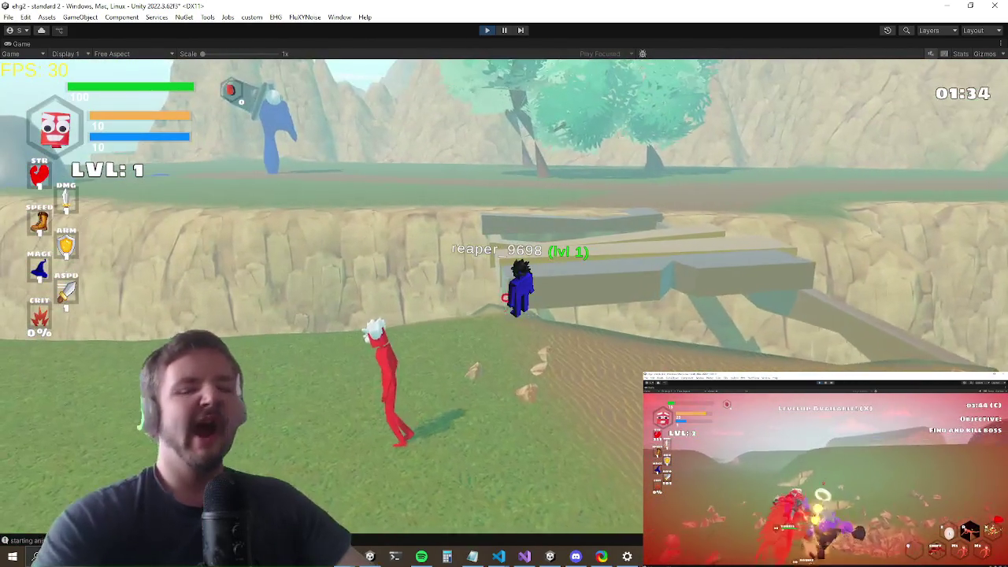
pyautogui.hotkey('ctrl', 'p')
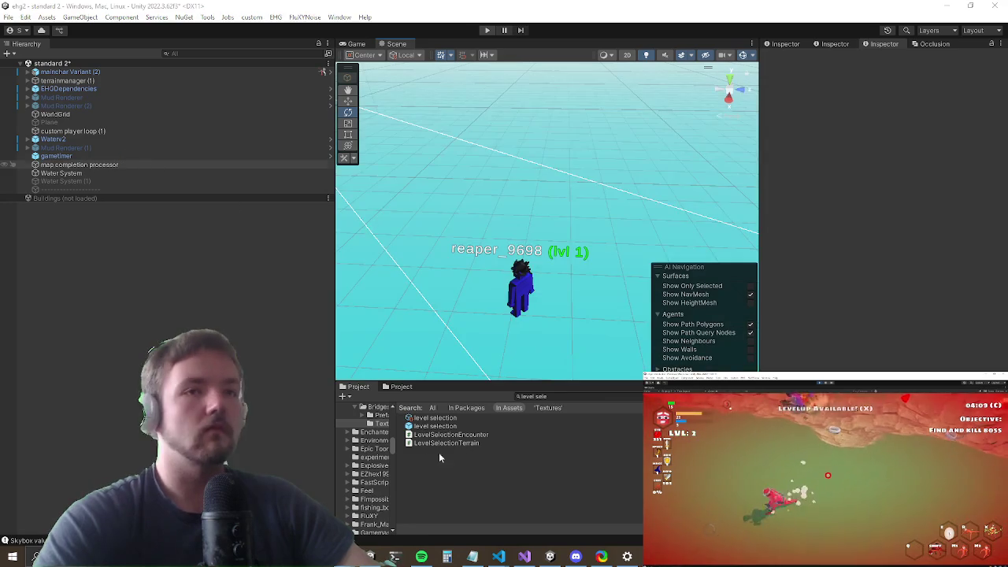
# Step: Open the level selection prefab, select the pier and open its prefab
pyautogui.doubleClick(431, 426)
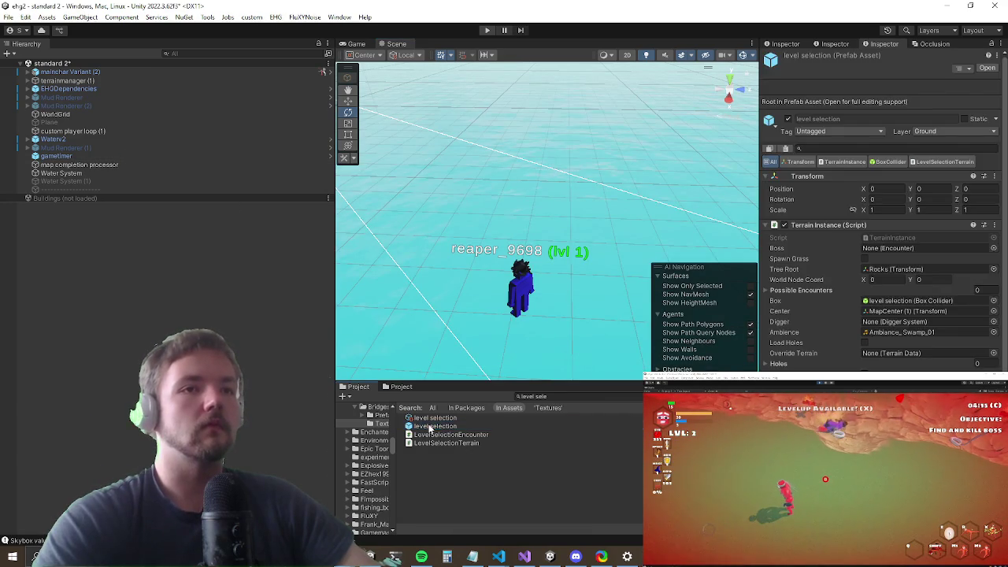
pyautogui.click(139, 331)
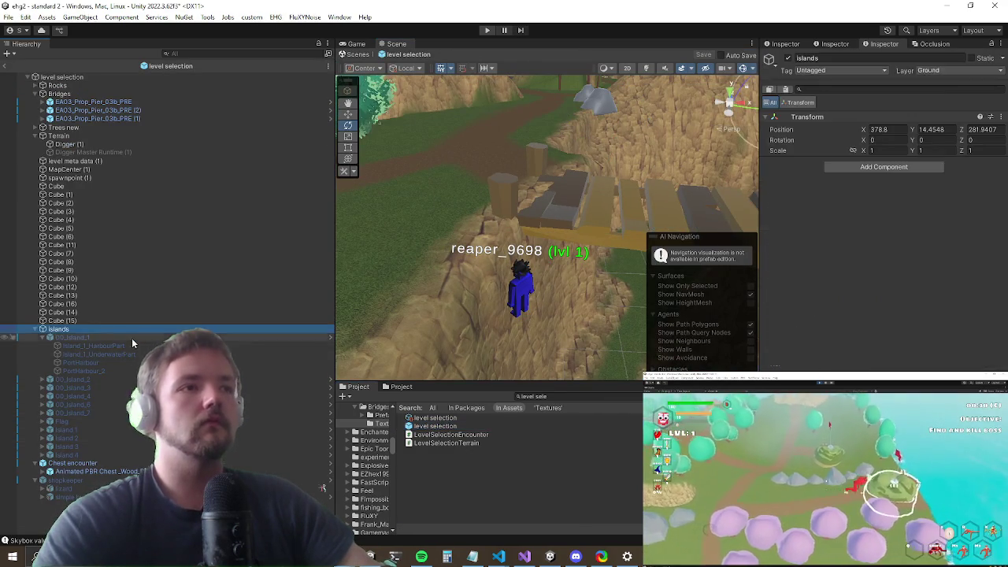
pyautogui.click(128, 337)
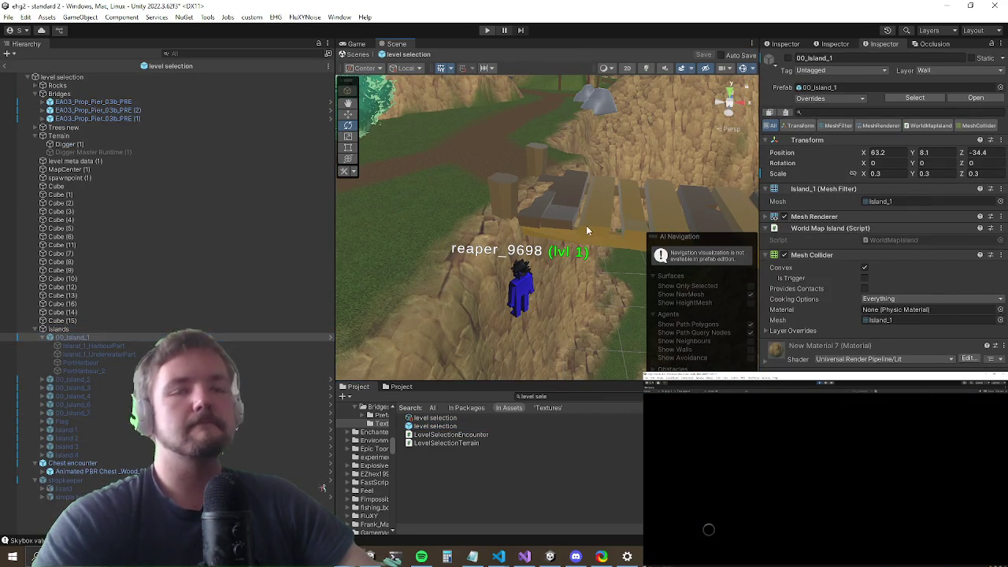
pyautogui.click(586, 225)
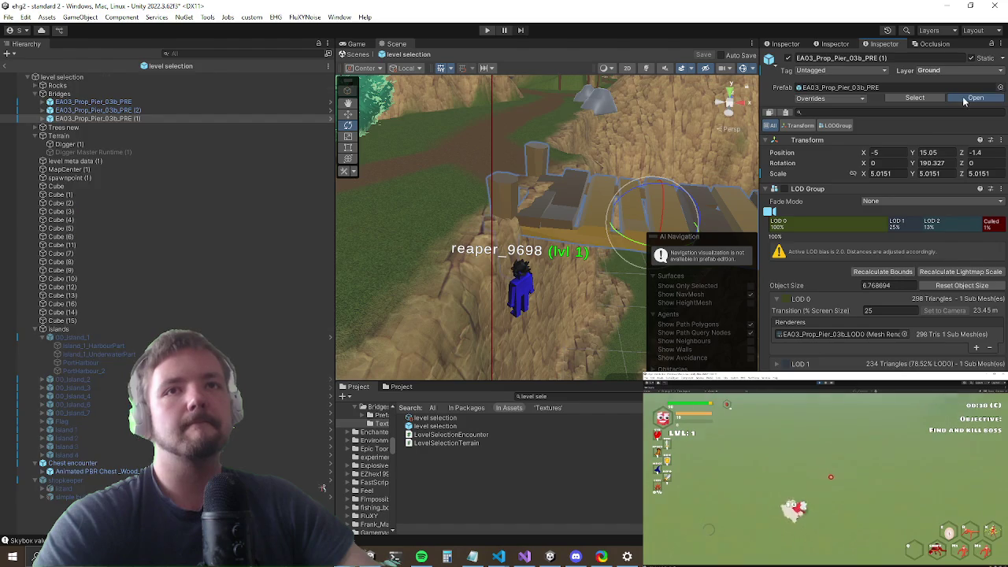
pyautogui.click(964, 100)
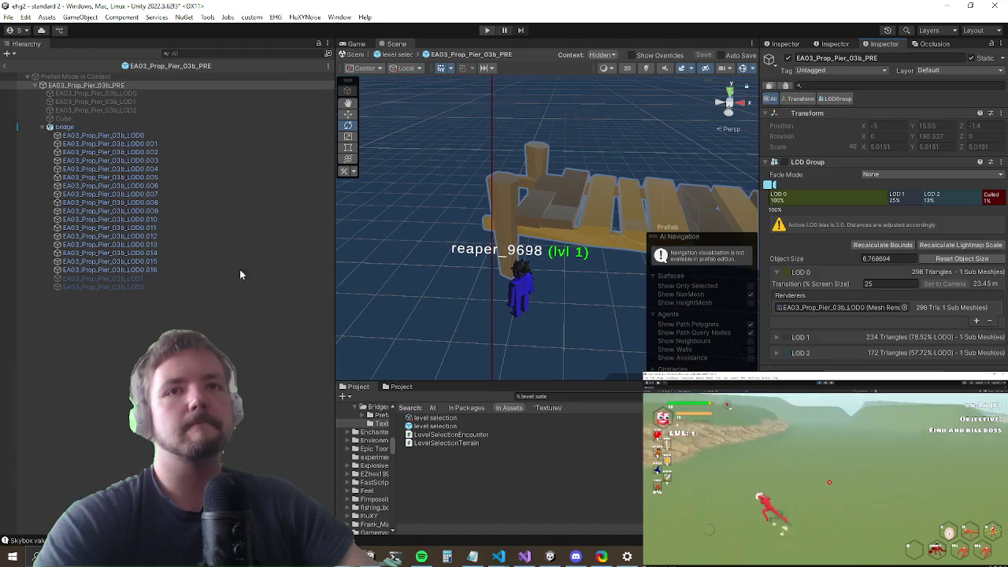
# Step: Tick Convex on the Mesh Colliders of pieces LOD0 to LOD0.016 and exit prefab mode
pyautogui.click(170, 139)
pyautogui.keyDown('shift'); pyautogui.click(142, 269); pyautogui.keyUp('shift')
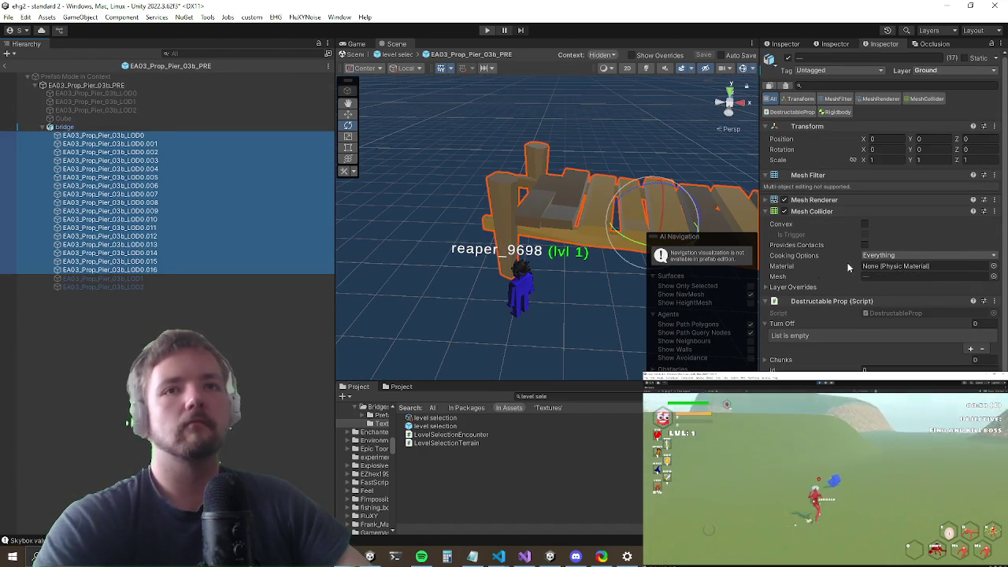
pyautogui.click(864, 224)
pyautogui.moveTo(551, 237); pyautogui.dragTo(488, 240)
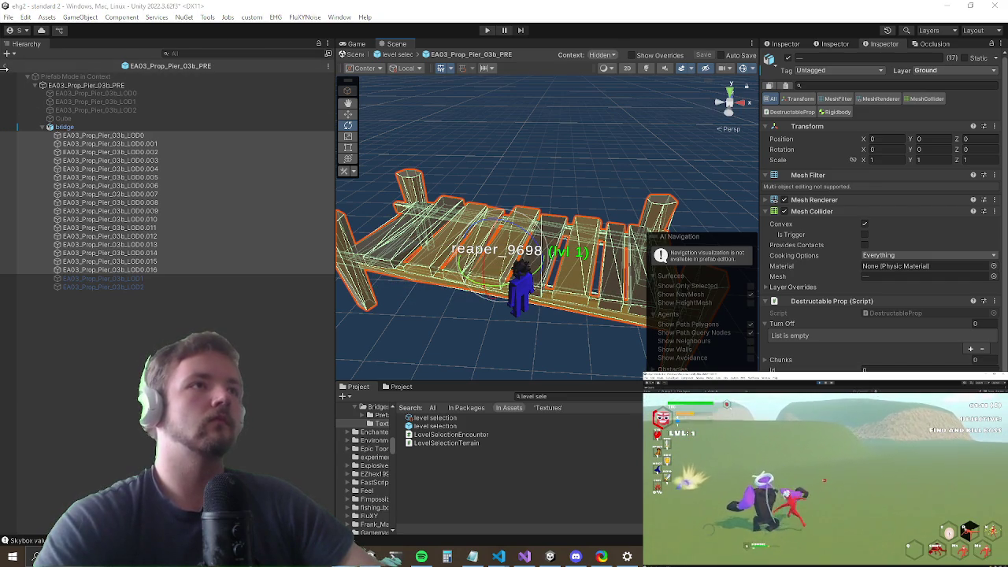
pyautogui.click(7, 66)
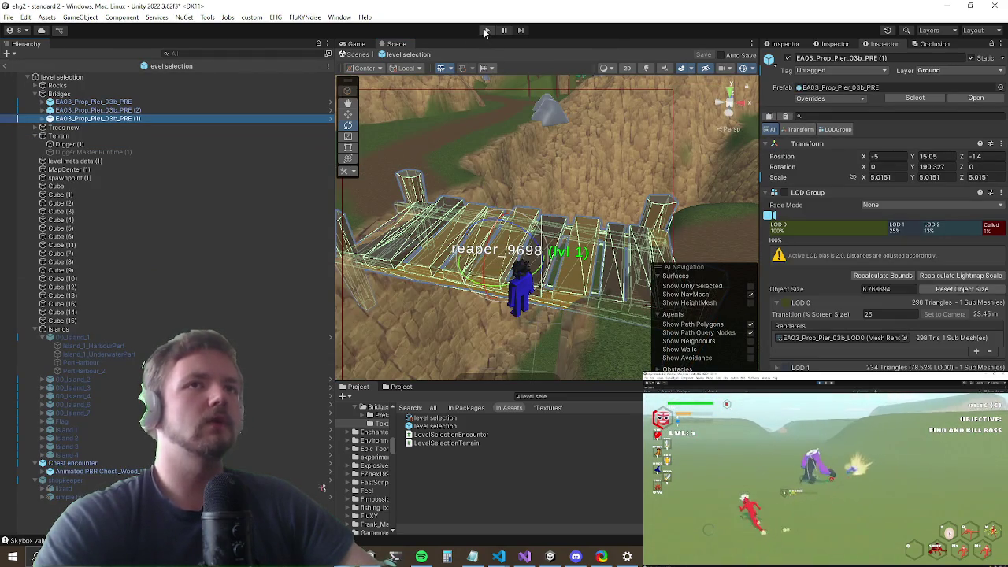
# Step: Press Play, exit prefab mode from the warning, and maximize the game view
pyautogui.click(486, 31)
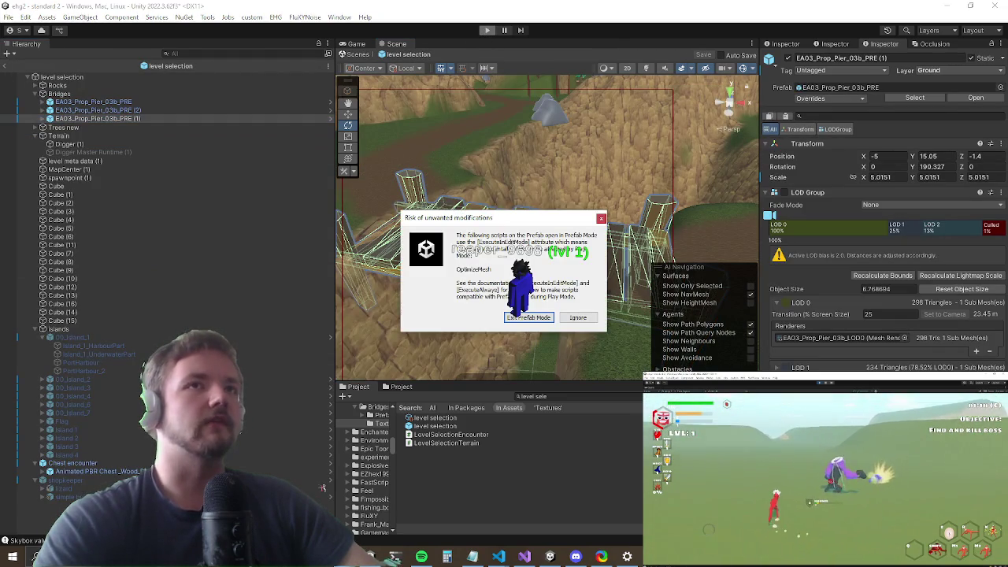
pyautogui.click(539, 318)
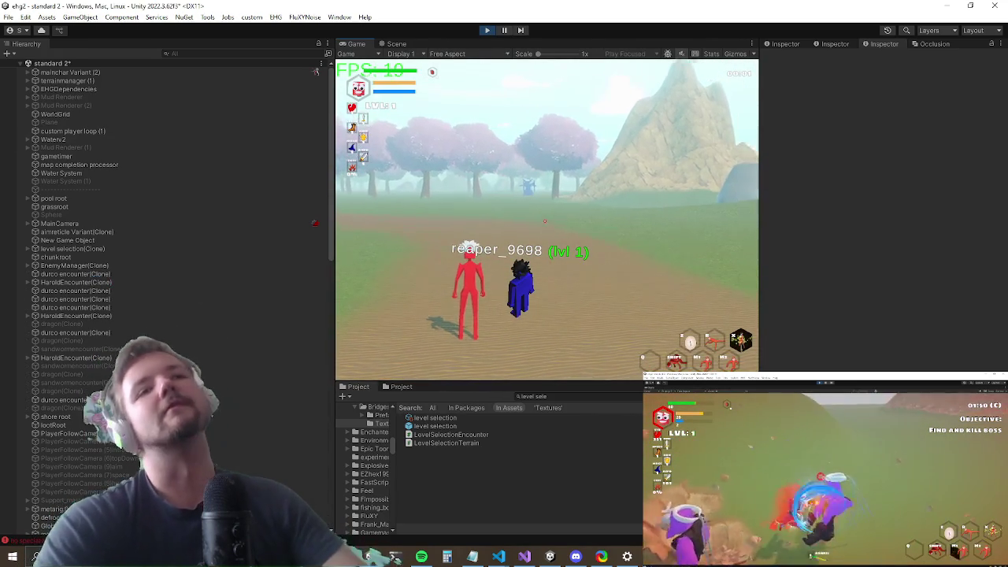
pyautogui.hotkey('shift', 'space')
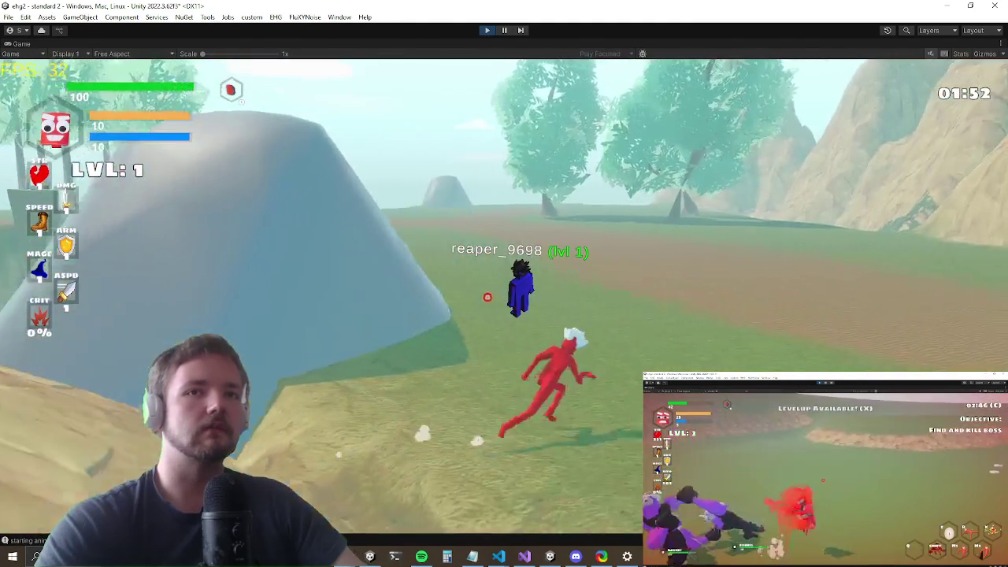
pyautogui.hotkey('alt', 'Tab')
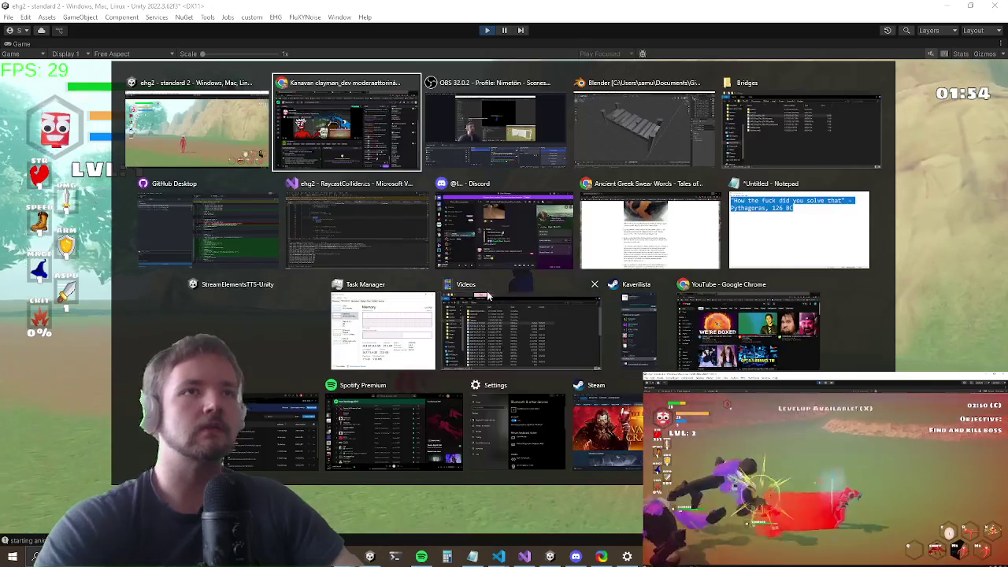
pyautogui.press('Escape')
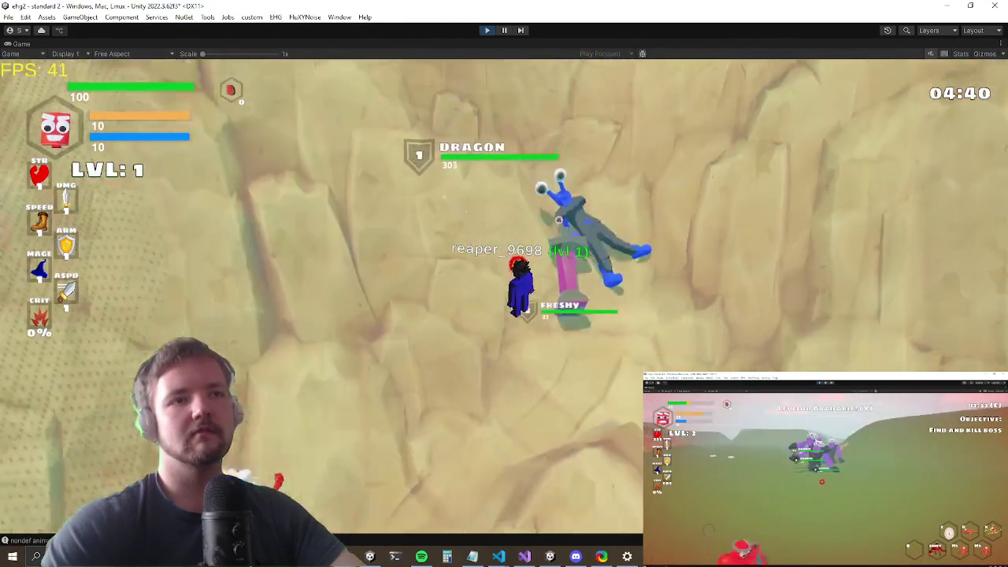
pyautogui.hotkey('alt', 'Tab')
pyautogui.press('Tab')
pyautogui.hotkey('alt', 'shift', 'Tab')
pyautogui.press('Escape')
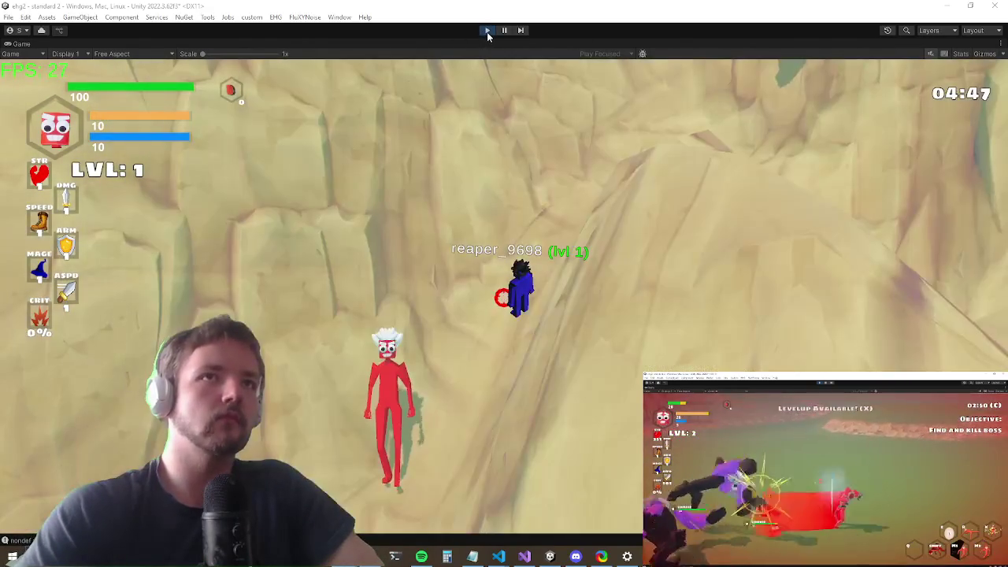
# Step: Stop the game, check RaycastCollider.cs in the code editor, and orbit the scene view
pyautogui.click(487, 32)
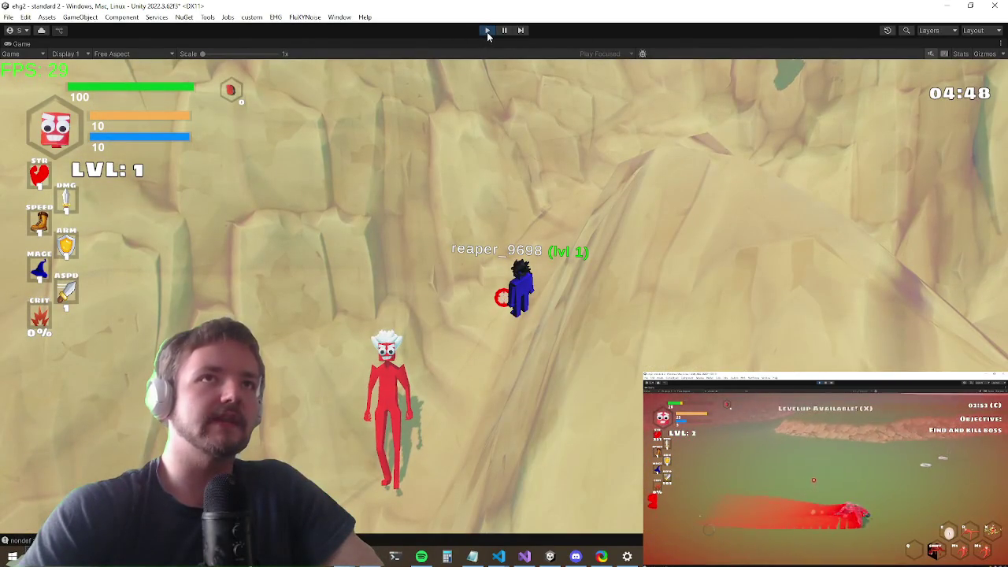
pyautogui.click(519, 561)
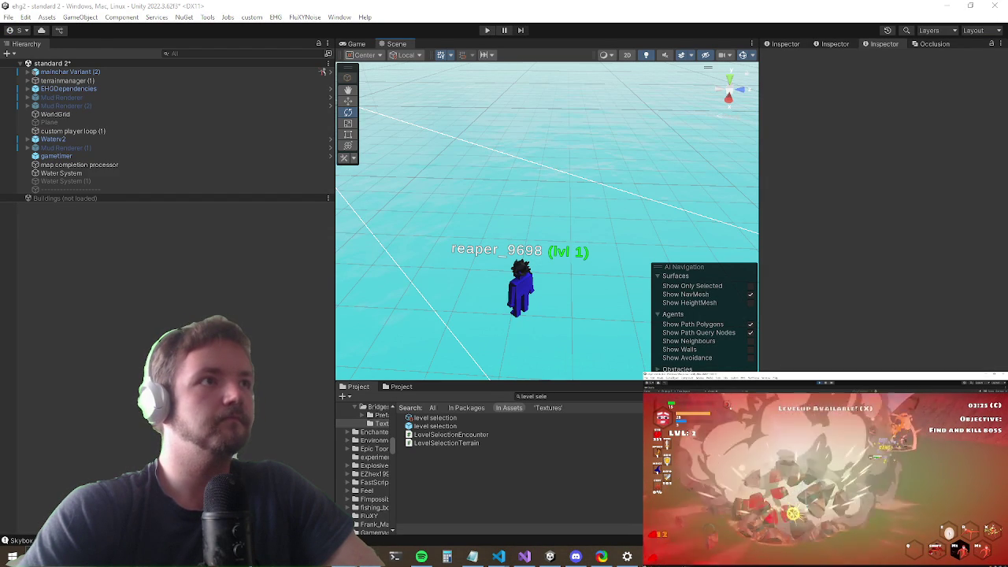
pyautogui.moveTo(465, 150)
pyautogui.mouseDown()
pyautogui.moveTo(493, 147)
pyautogui.moveTo(519, 57)
pyautogui.mouseUp()
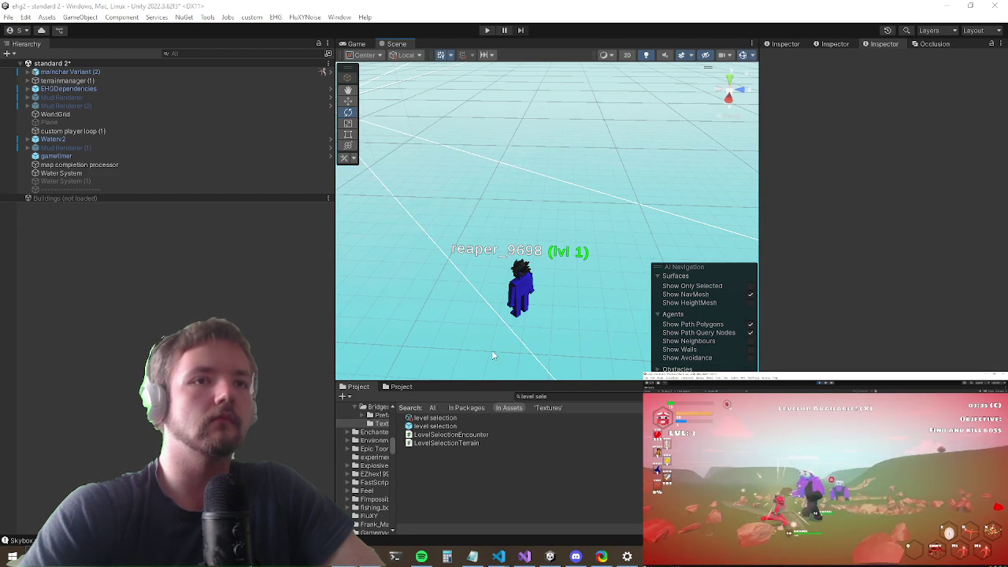
# Step: Inspect the level selection prefab, then drag it from the Project panel into the scene
pyautogui.doubleClick(438, 426)
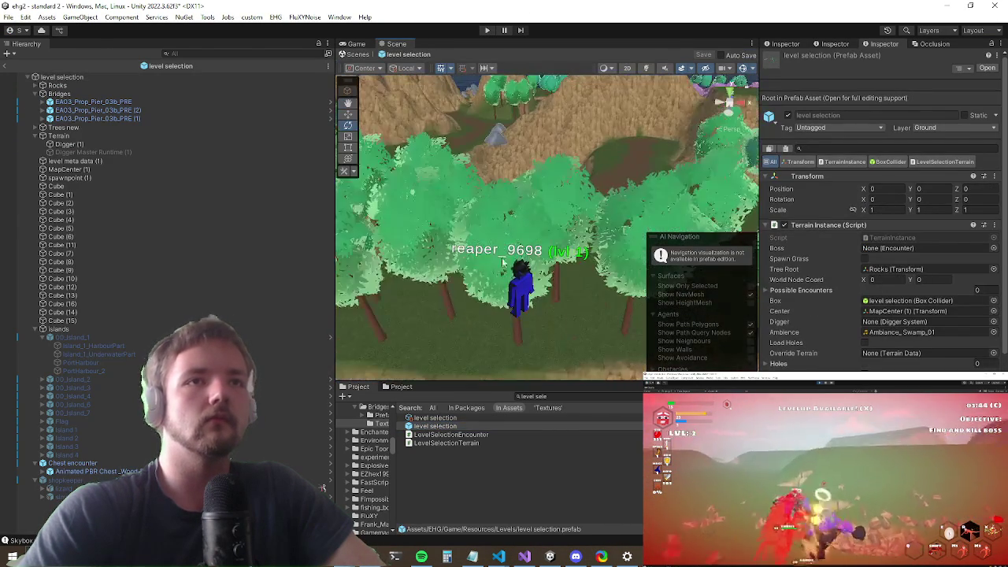
pyautogui.click(467, 270)
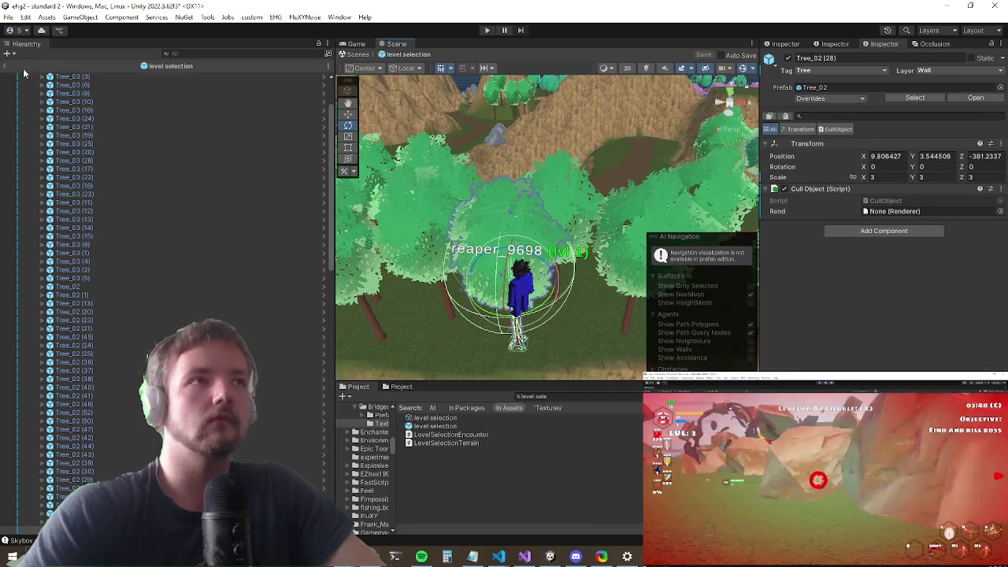
pyautogui.click(6, 67)
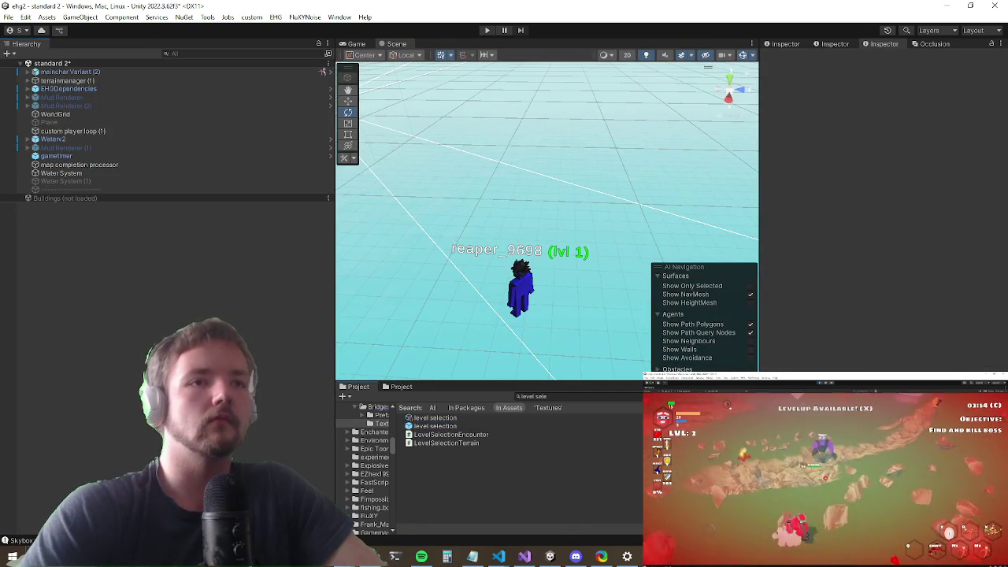
pyautogui.moveTo(98, 219); pyautogui.dragTo(90, 214)
pyautogui.moveTo(484, 118)
pyautogui.mouseDown()
pyautogui.moveTo(417, 203)
pyautogui.moveTo(462, 168)
pyautogui.moveTo(520, 193)
pyautogui.moveTo(720, 209)
pyautogui.moveTo(568, 199)
pyautogui.moveTo(565, 222)
pyautogui.mouseUp()
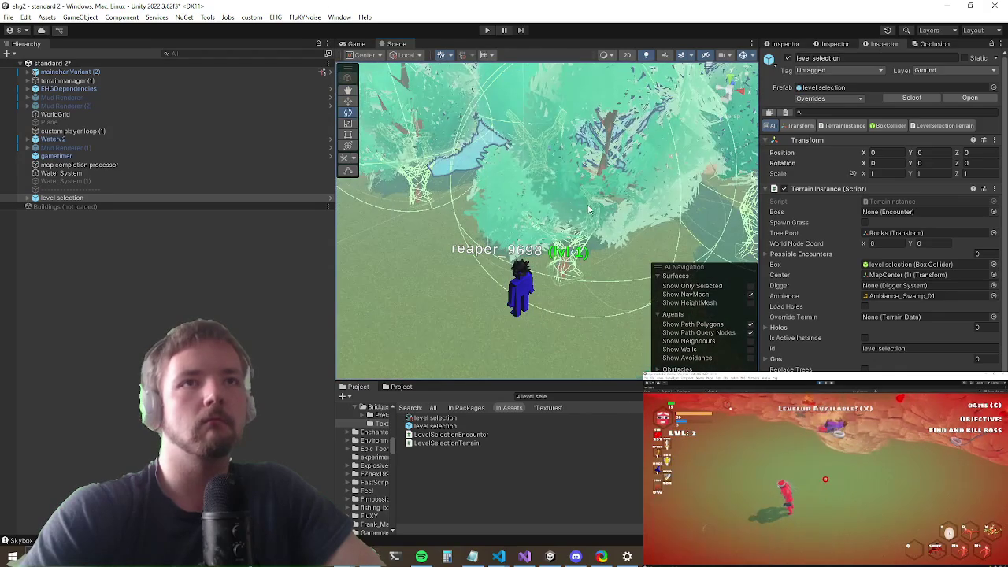
# Step: Select Tree_003_low and set its fractured preview's scale to 10 on X, Y and Z
pyautogui.click(566, 222)
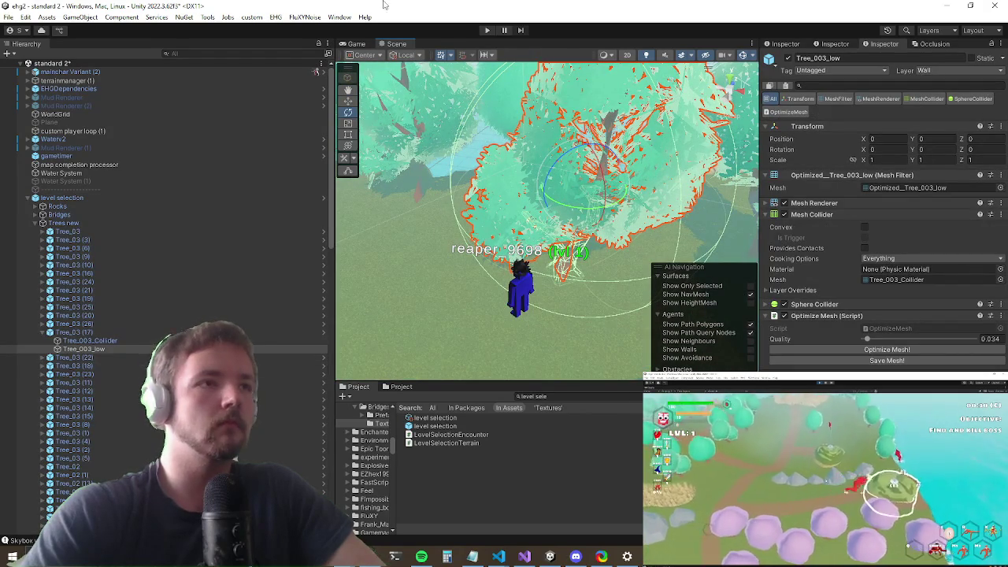
pyautogui.click(340, 17)
pyautogui.click(378, 279)
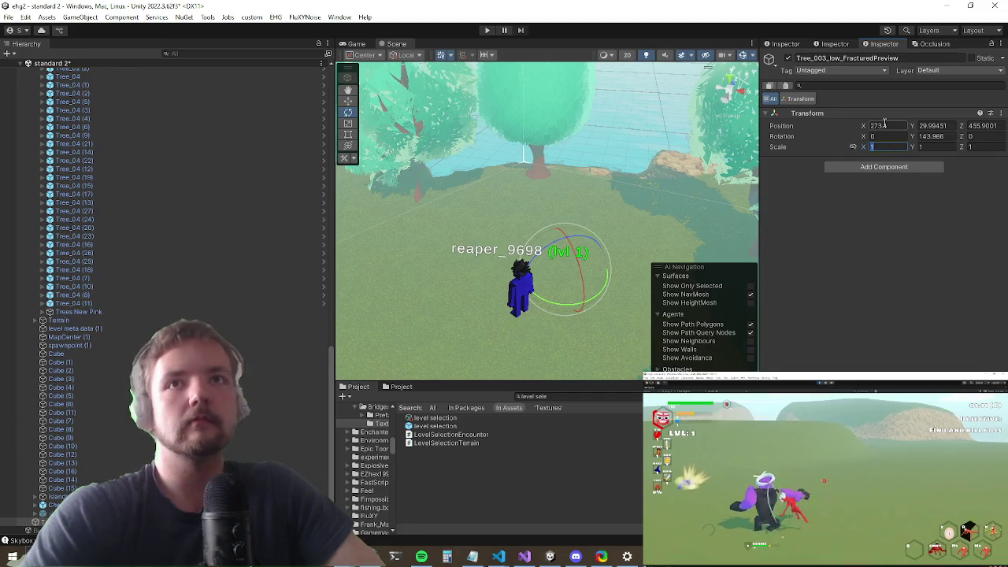
pyautogui.write('10')
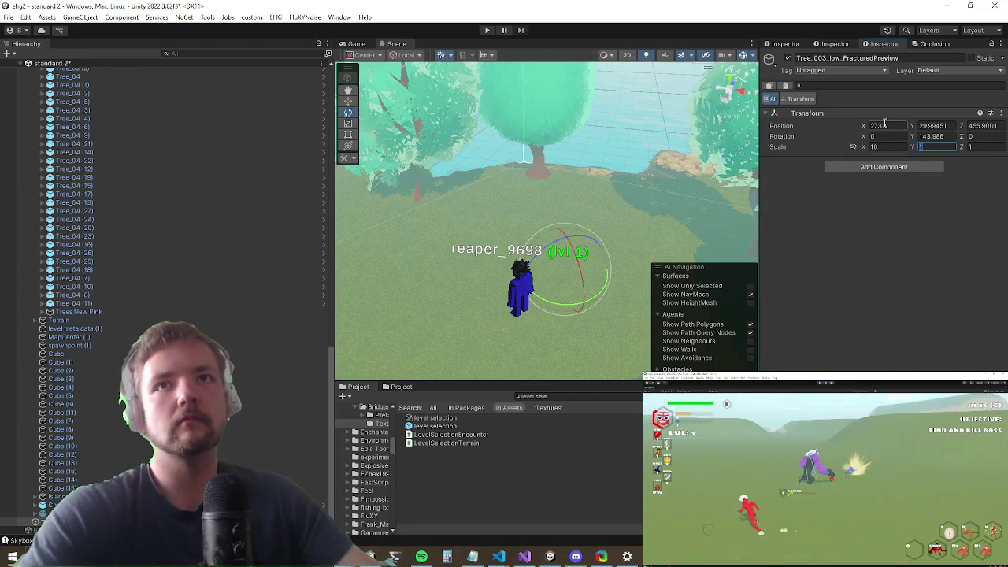
pyautogui.write('0')
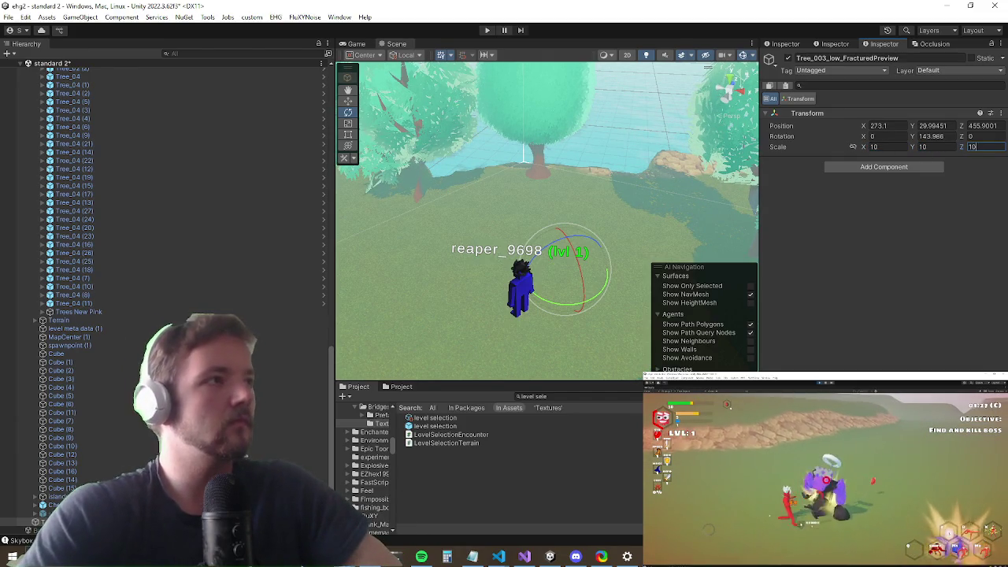
pyautogui.press('Return')
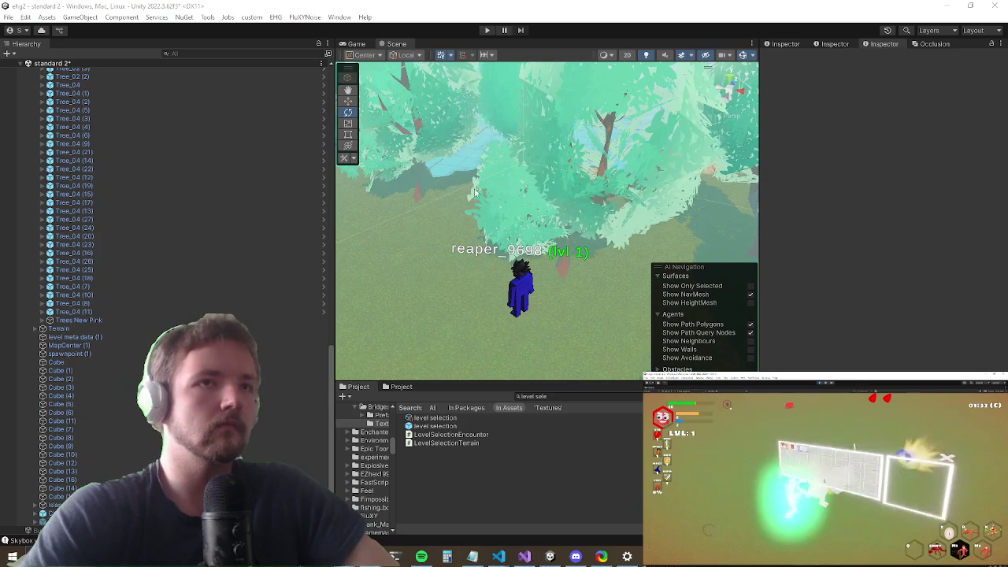
# Step: Locate Tree_003_low's collider mesh and select the Tree_03 model in the Project panel
pyautogui.click(355, 319)
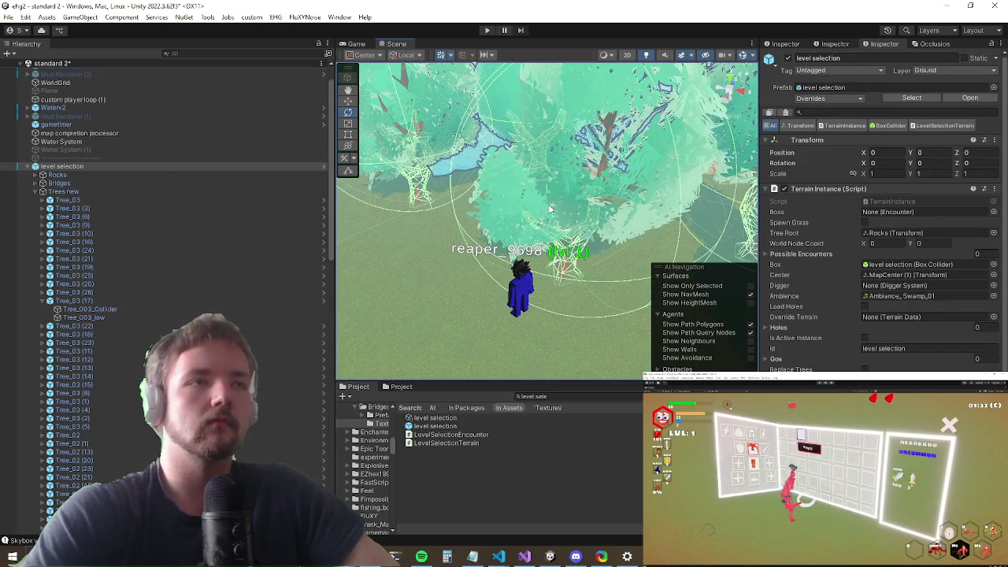
pyautogui.click(494, 149)
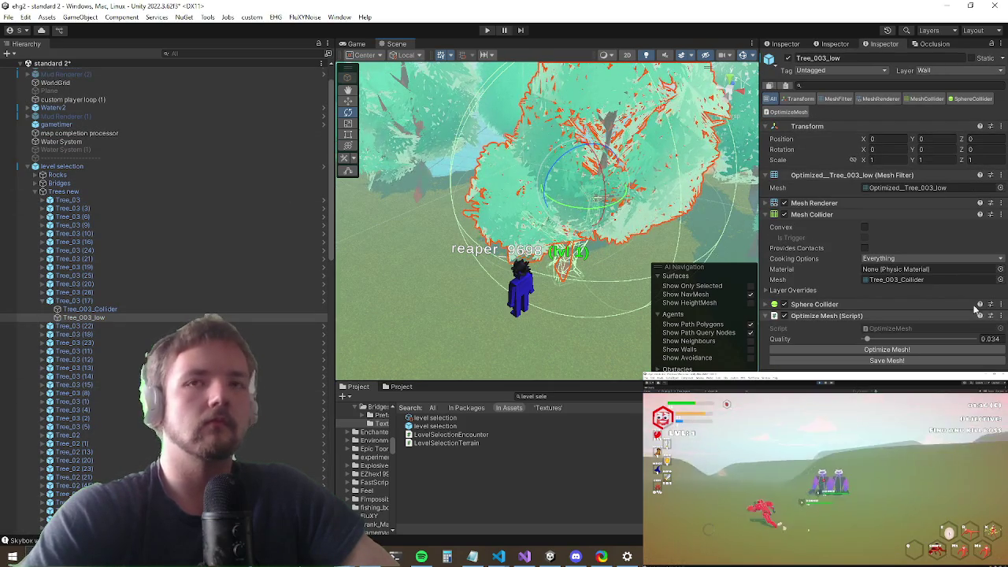
pyautogui.click(894, 280)
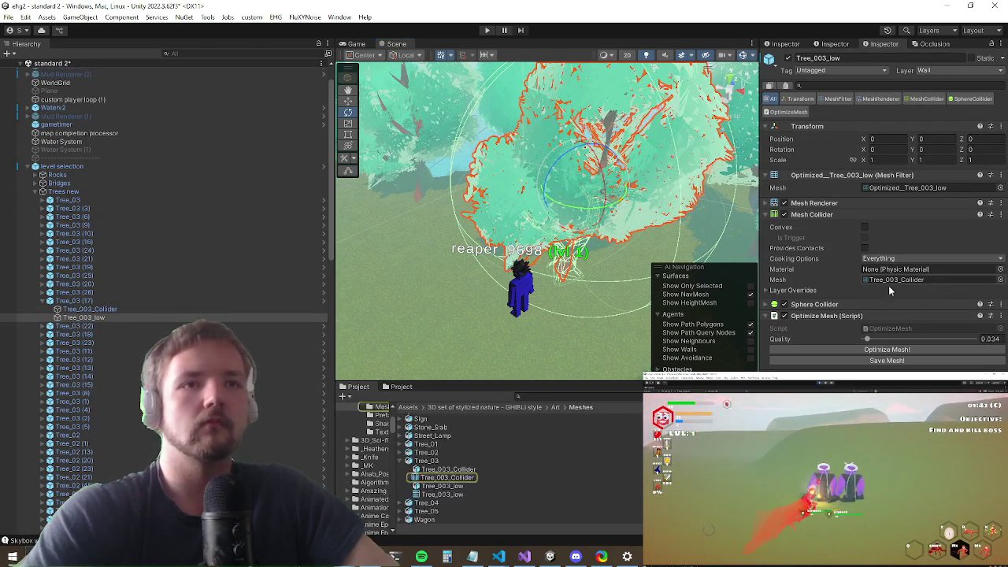
pyautogui.click(425, 463)
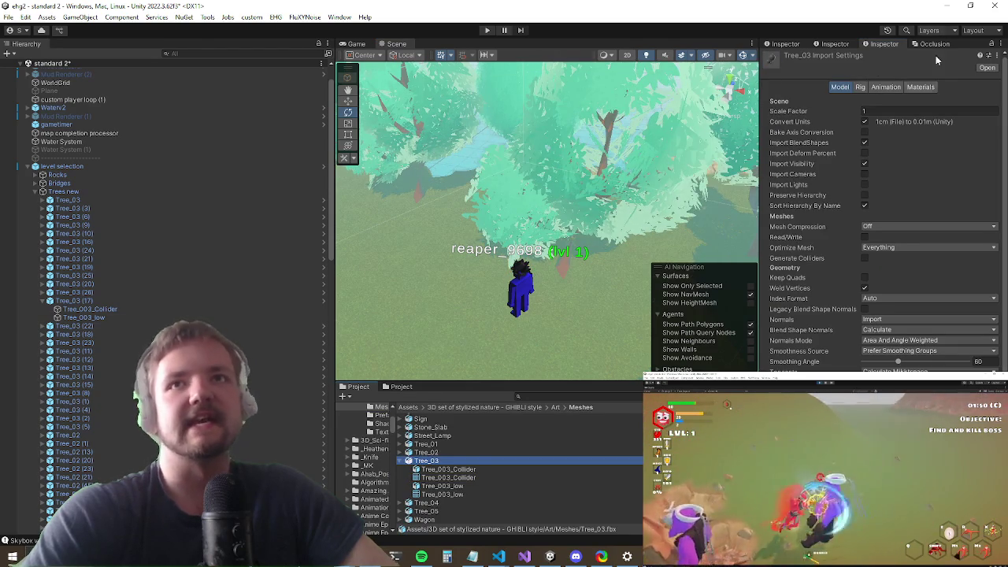
# Step: Reveal the Tree_03 model file in Explorer from Unity's Project panel
pyautogui.rightClick(443, 464)
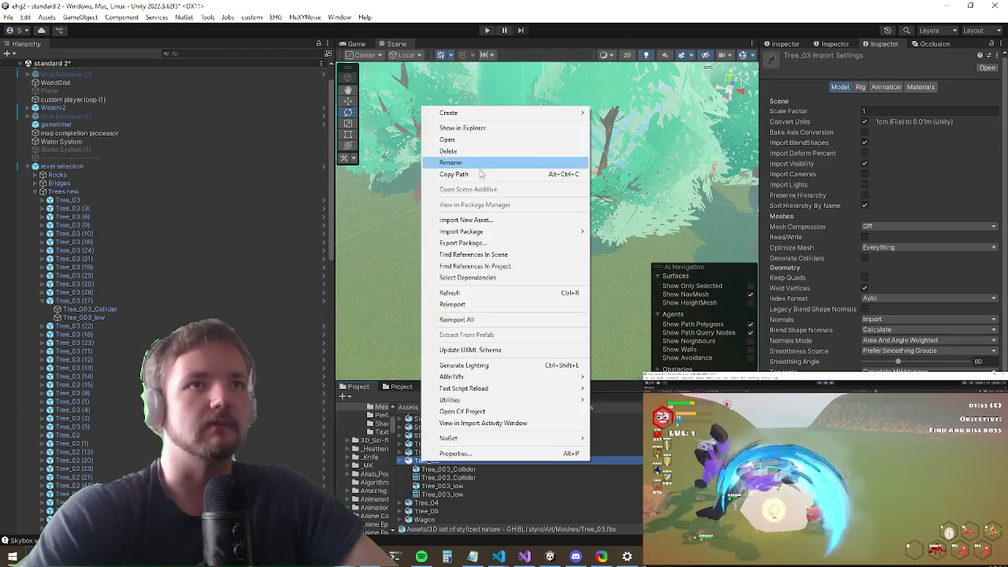
pyautogui.click(465, 129)
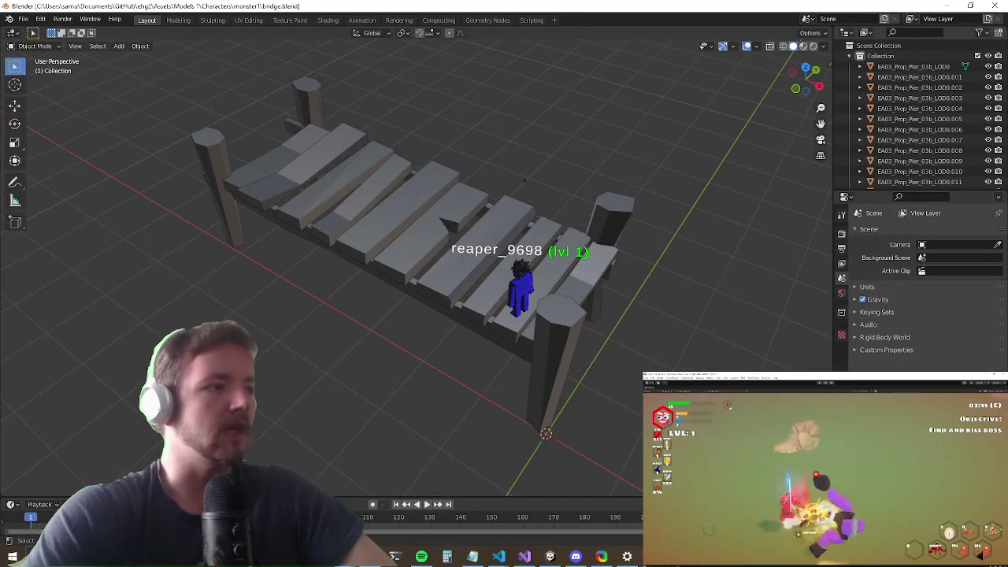
# Step: Open Blender's FBX importer on the pasted GHIBLI style Art\Meshes folder
pyautogui.click(24, 18)
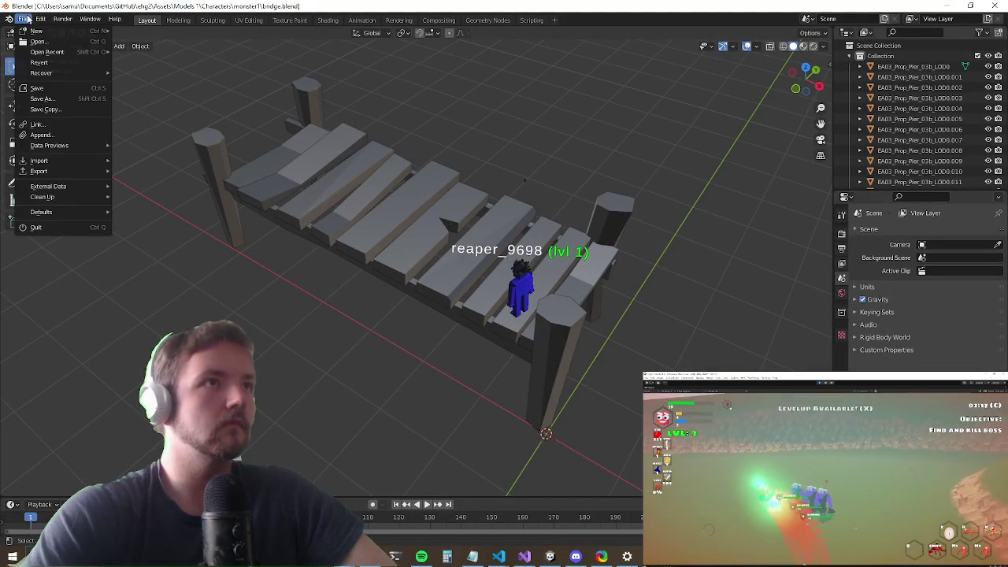
pyautogui.moveTo(76, 161)
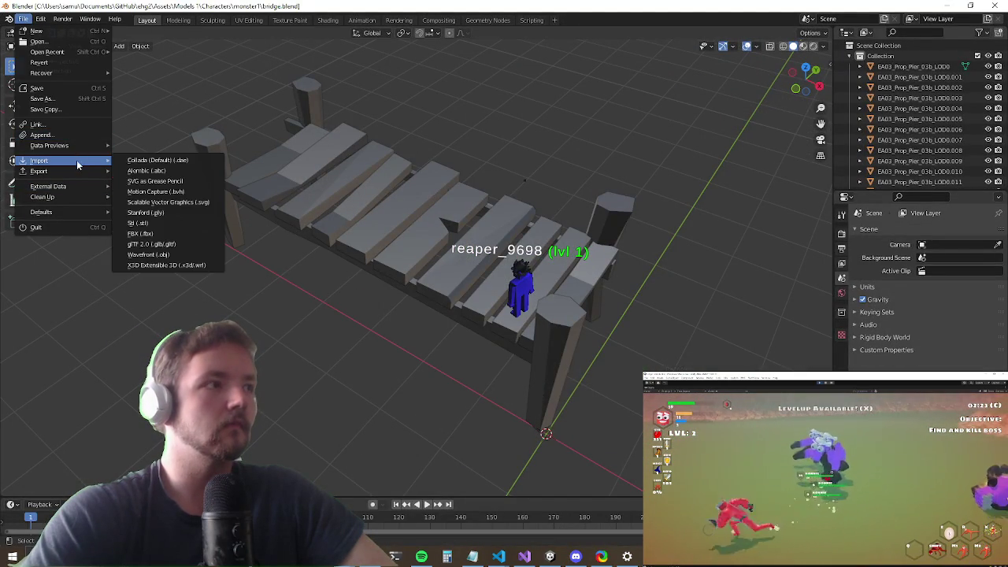
pyautogui.click(168, 233)
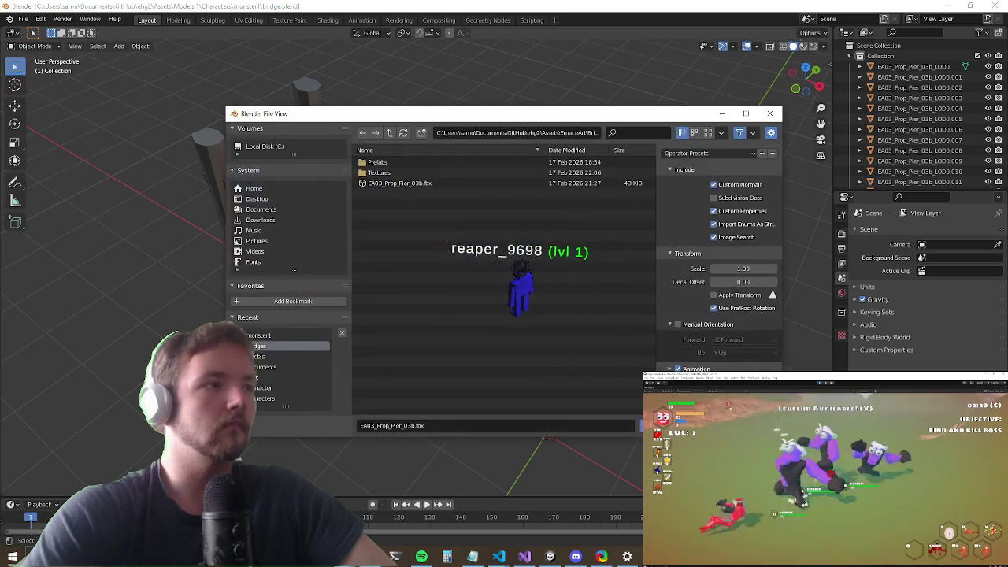
pyautogui.click(573, 131)
pyautogui.hotkey('ctrl', 'v')
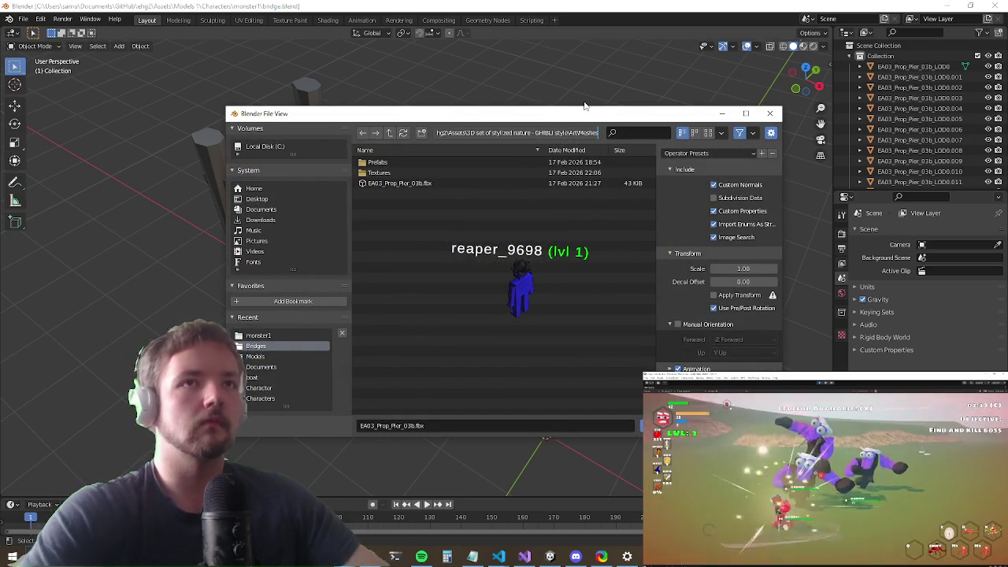
pyautogui.press('Return')
pyautogui.scroll(-10, 472, 305)
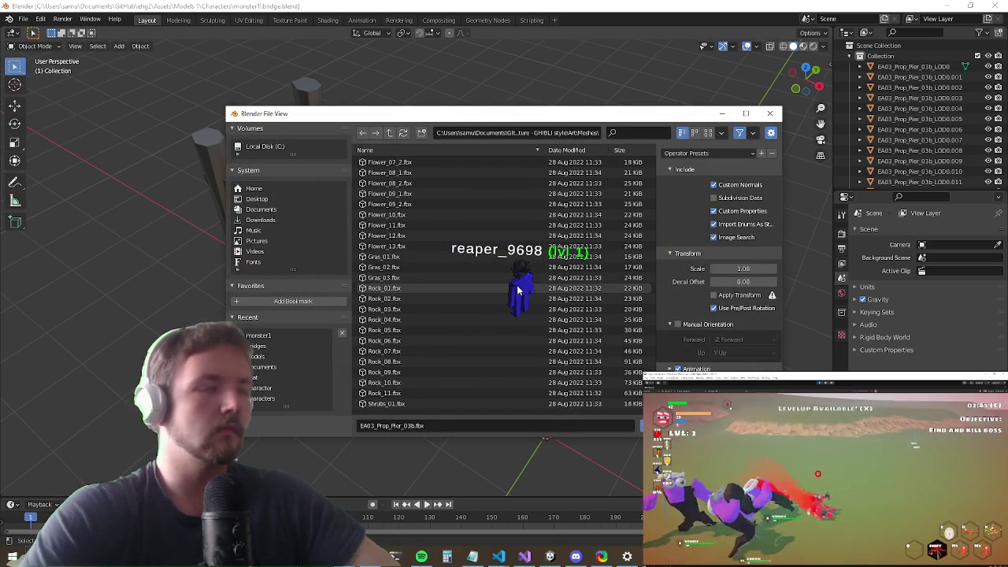
# Step: Import the tree FBX and delete all the bridge pier pieces from the scene
pyautogui.doubleClick(412, 378)
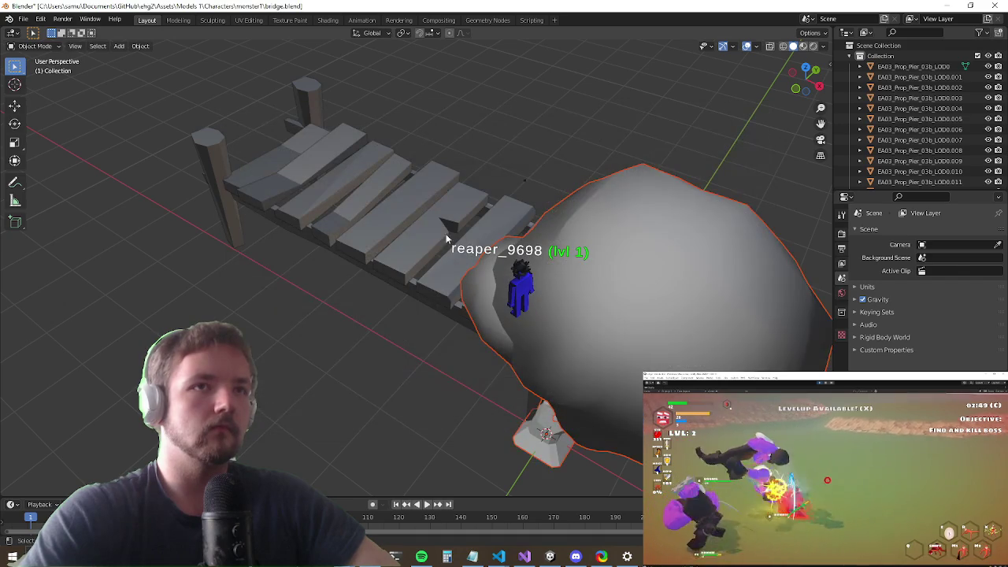
pyautogui.click(422, 239)
pyautogui.scroll(-5, 928, 144)
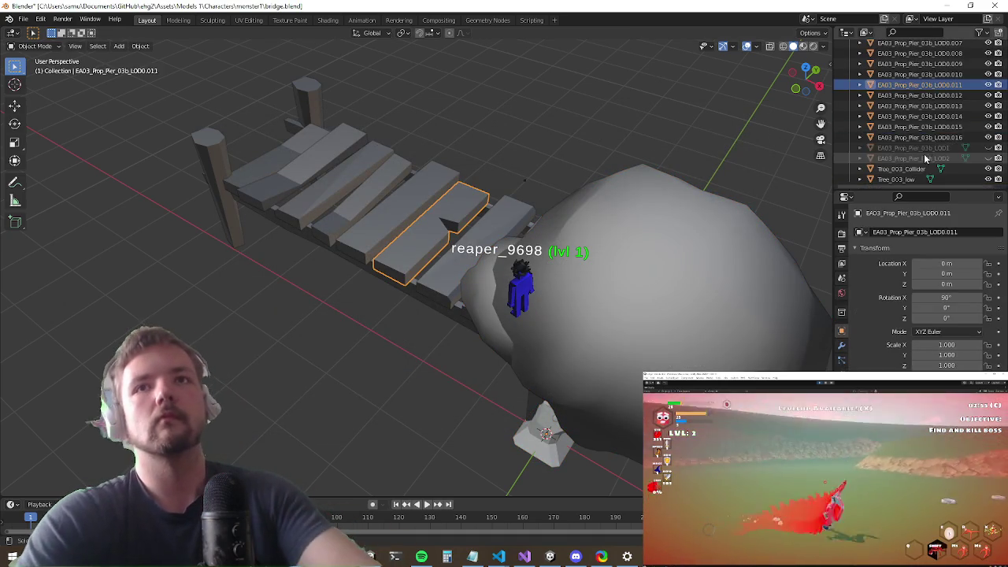
pyautogui.click(925, 138)
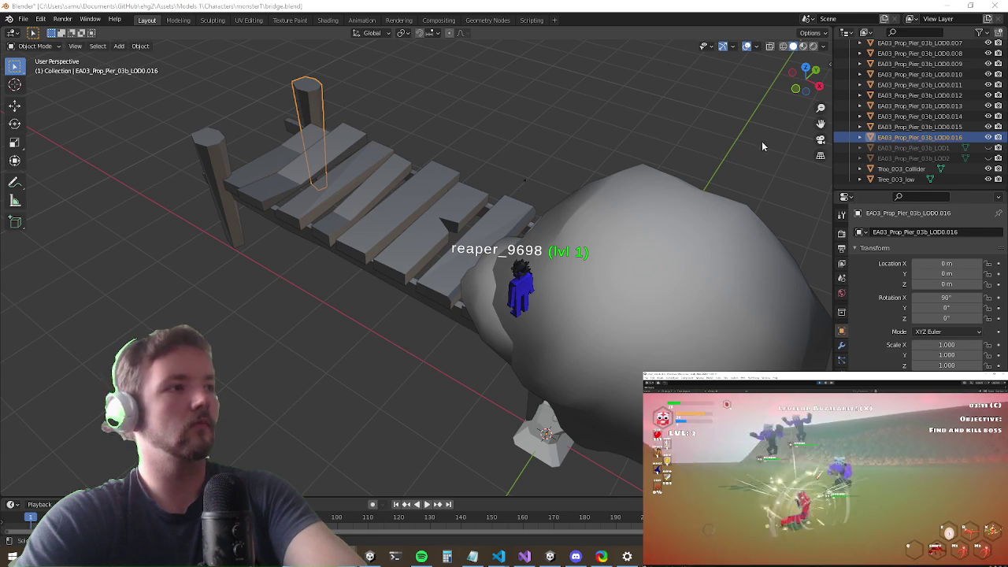
pyautogui.scroll(5, 916, 86)
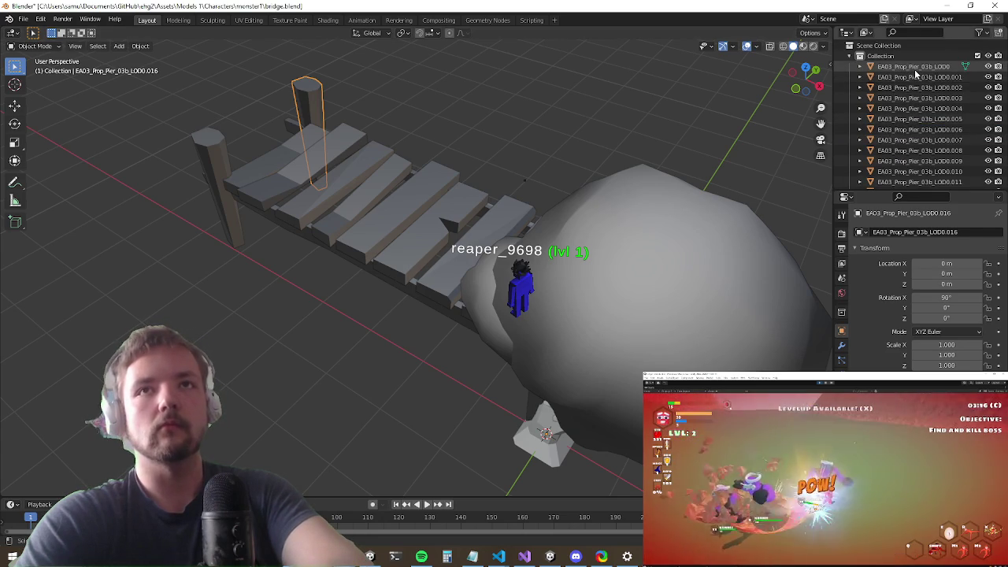
pyautogui.press('a')
pyautogui.press('x')
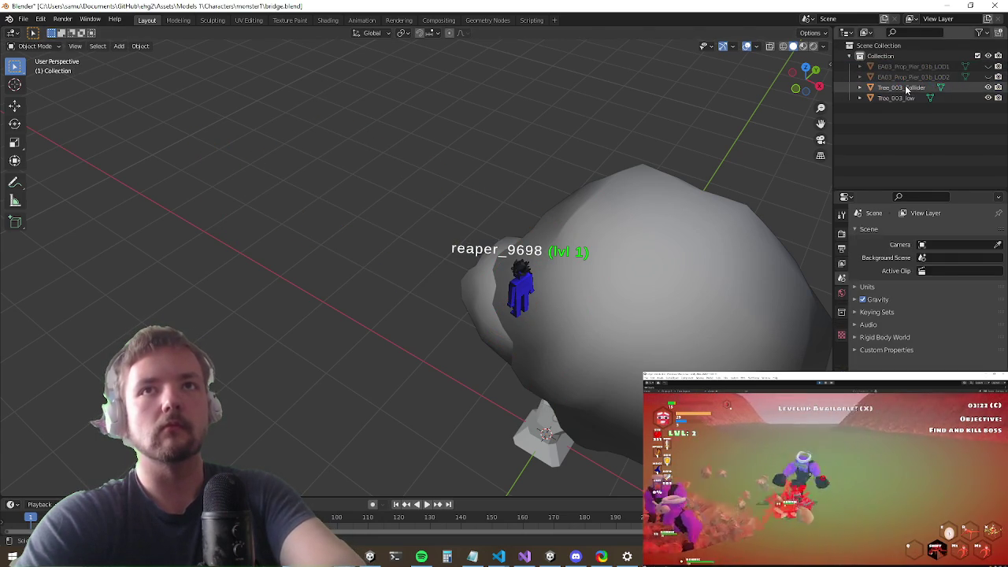
# Step: Select the Tree_003_low mesh and orbit around the tree to inspect it
pyautogui.click(901, 88)
pyautogui.click(896, 97)
pyautogui.scroll(-4, 530, 268)
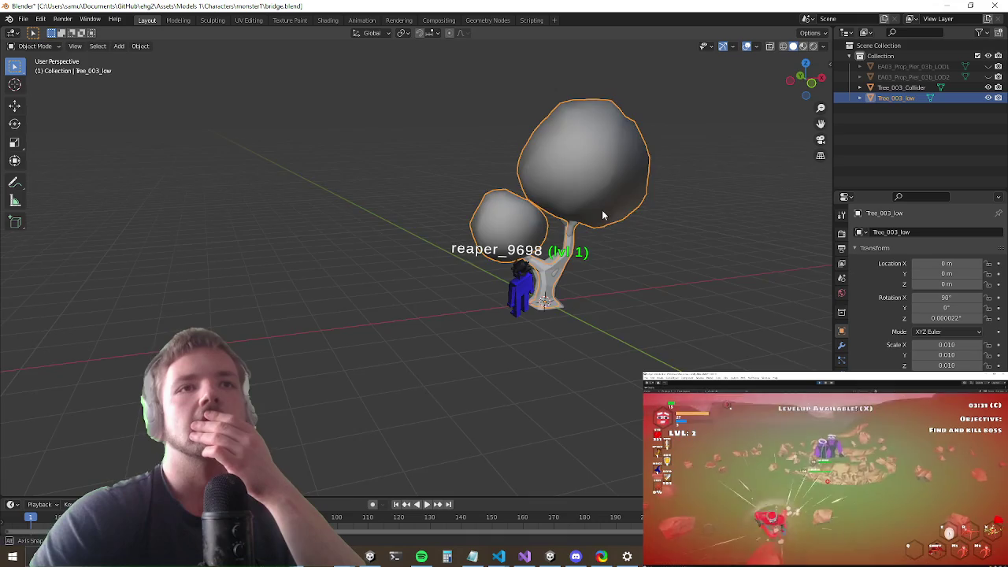
pyautogui.moveTo(603, 214); pyautogui.dragTo(654, 197)
pyautogui.click(988, 98)
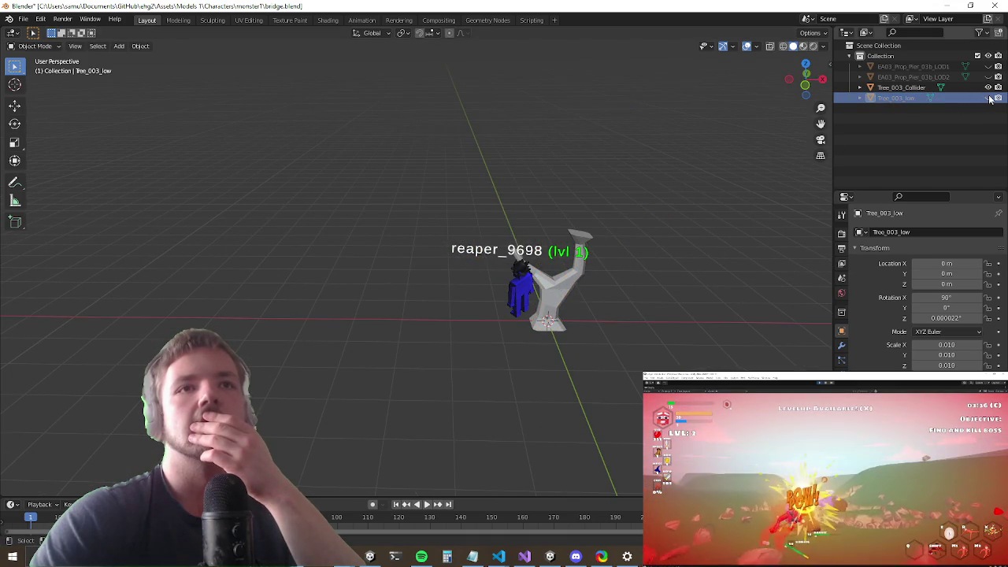
pyautogui.click(990, 98)
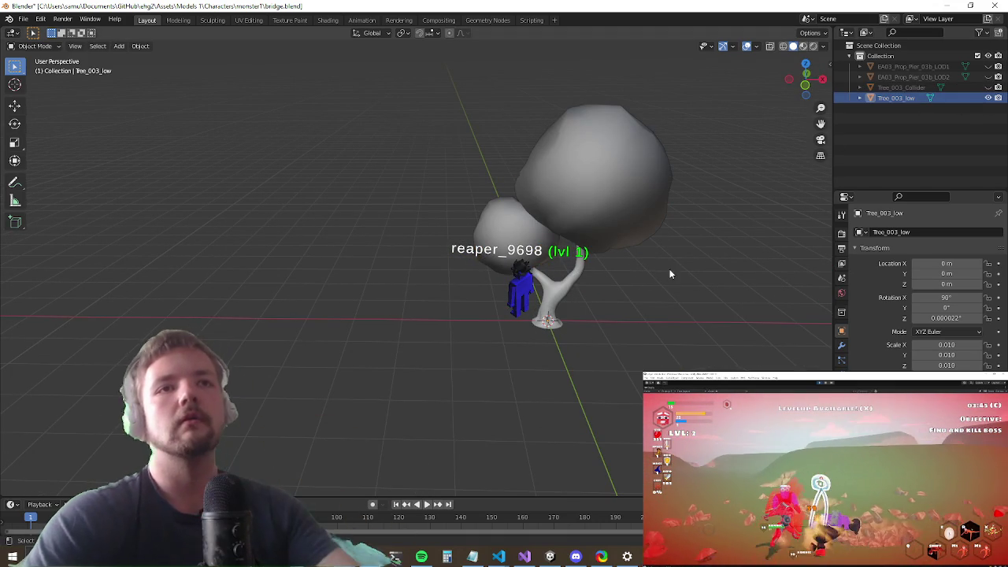
pyautogui.moveTo(684, 266)
pyautogui.mouseDown()
pyautogui.moveTo(648, 272)
pyautogui.moveTo(557, 251)
pyautogui.mouseUp()
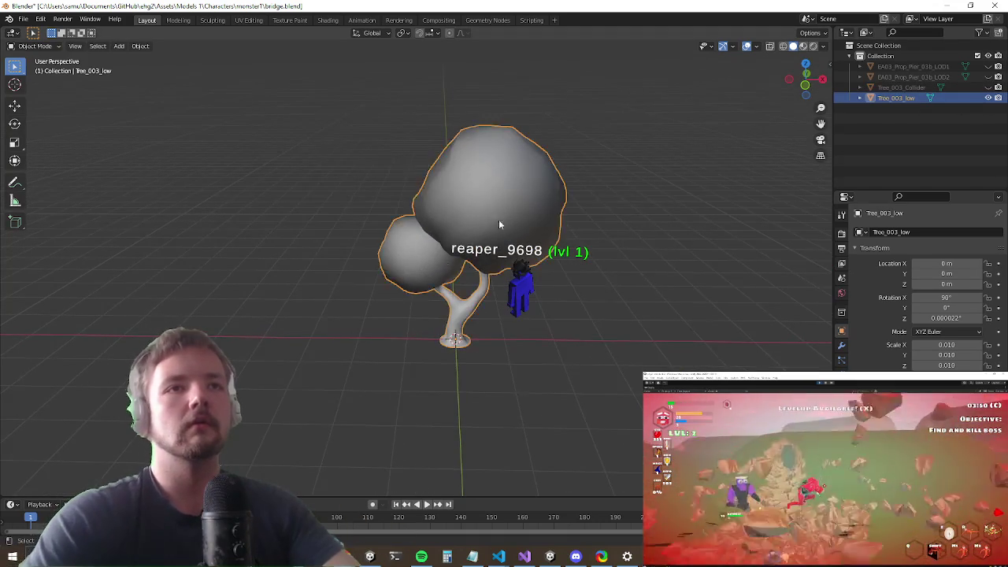
pyautogui.moveTo(498, 224)
pyautogui.mouseDown()
pyautogui.moveTo(417, 311)
pyautogui.moveTo(258, 293)
pyautogui.mouseUp()
# Step: Run Quick Effects > Cell Fracture on the tree with default settings and inspect the pieces
pyautogui.click(139, 46)
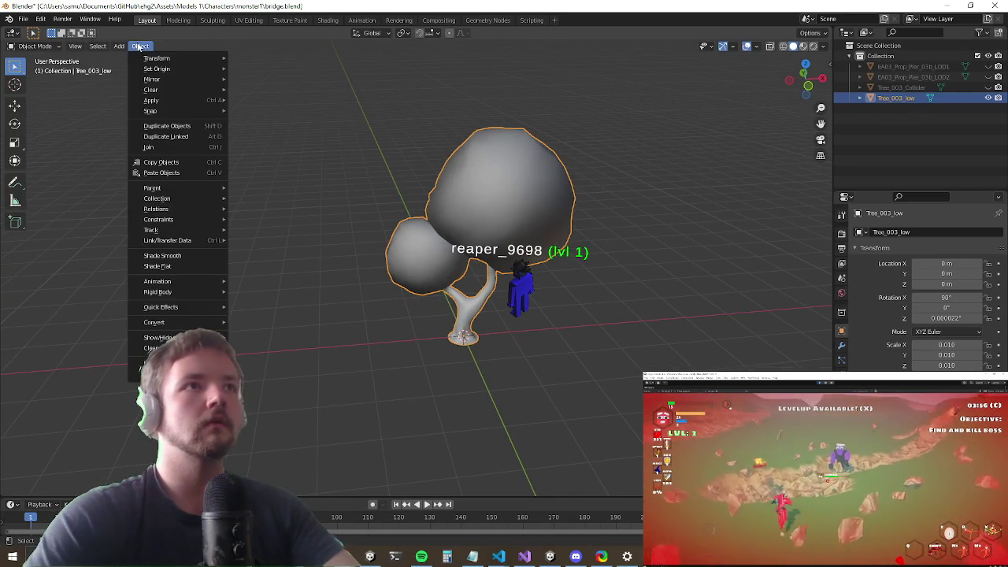
pyautogui.moveTo(197, 307)
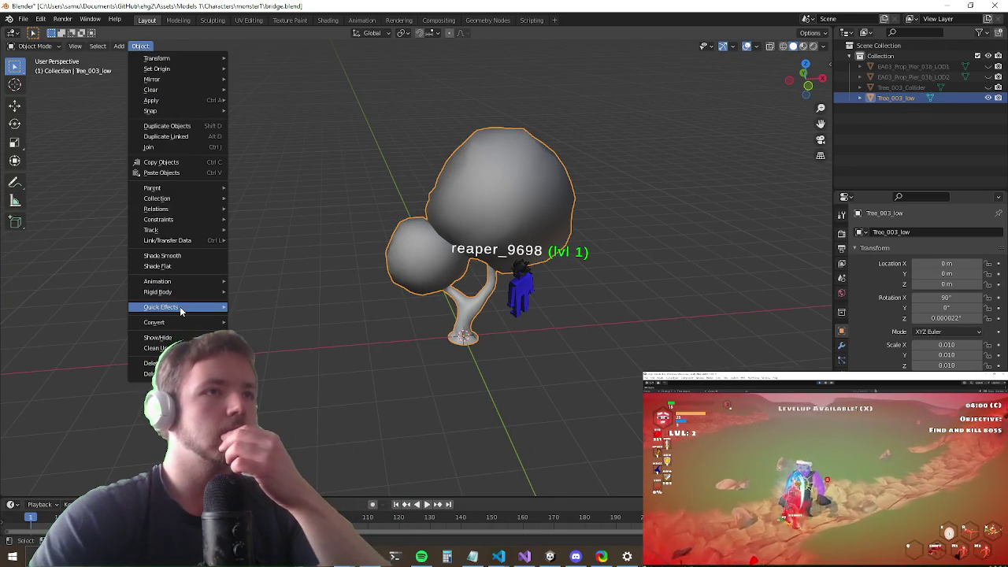
pyautogui.click(271, 355)
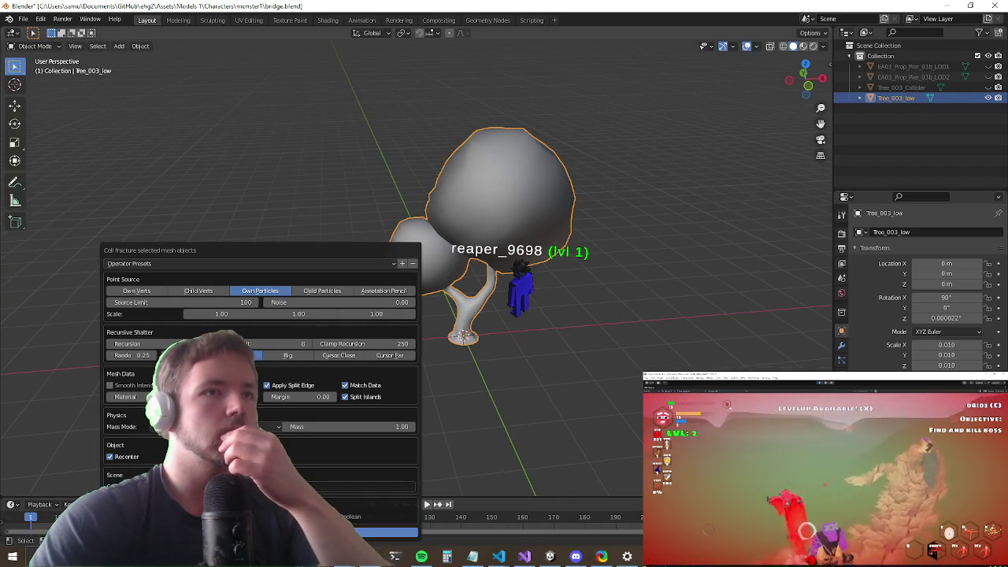
pyautogui.click(378, 533)
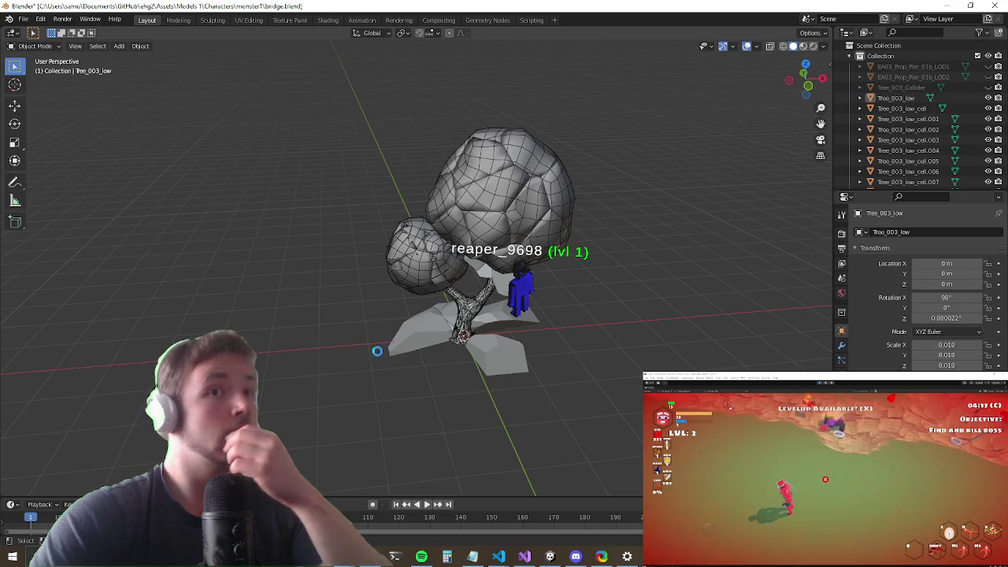
pyautogui.scroll(5, 426, 289)
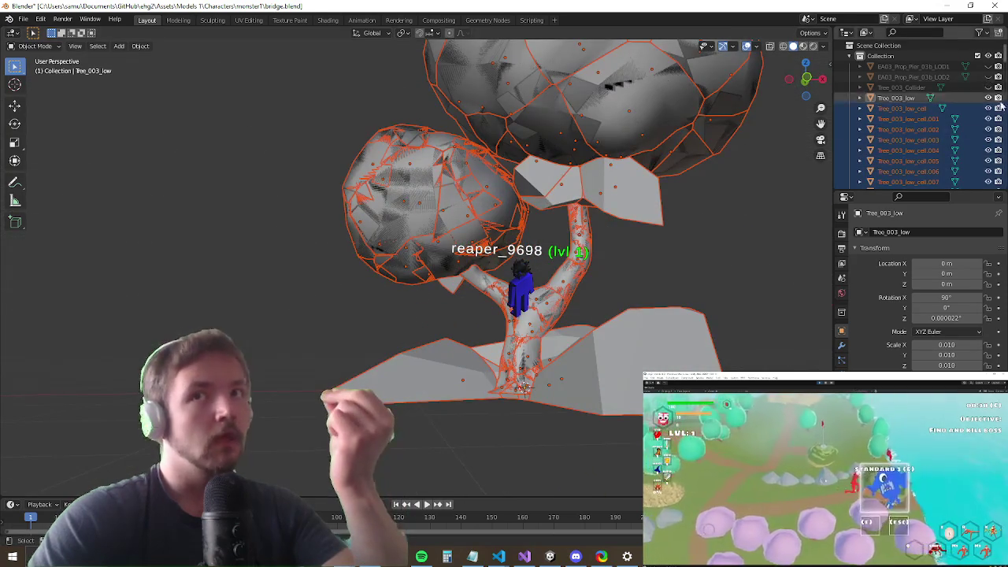
pyautogui.scroll(-15, 961, 126)
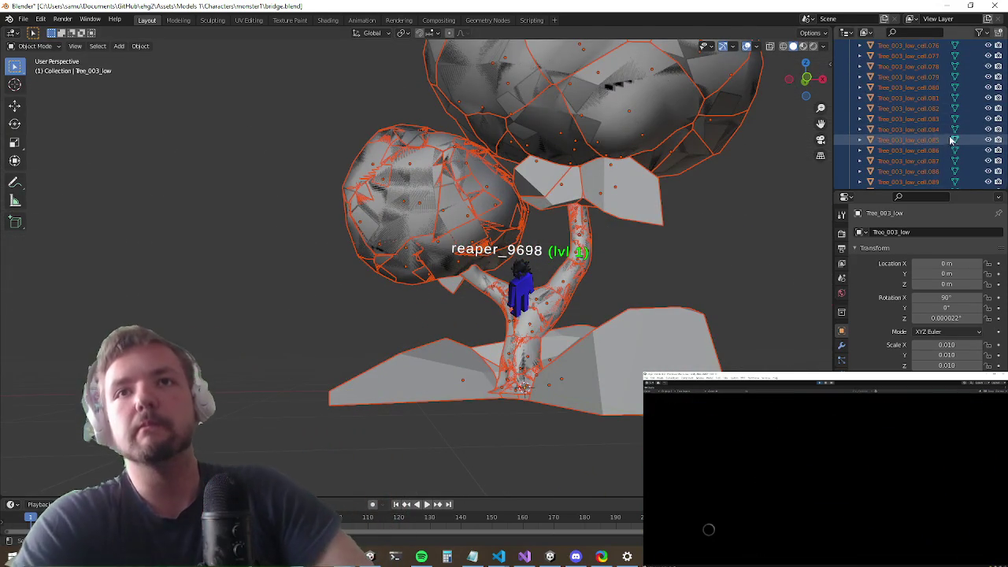
pyautogui.scroll(-5, 945, 142)
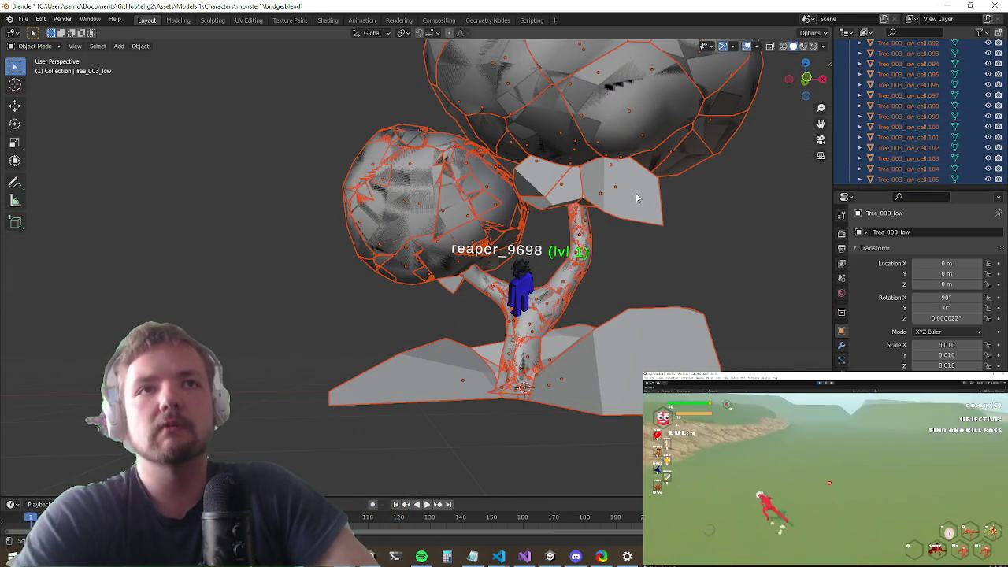
pyautogui.scroll(-3, 630, 200)
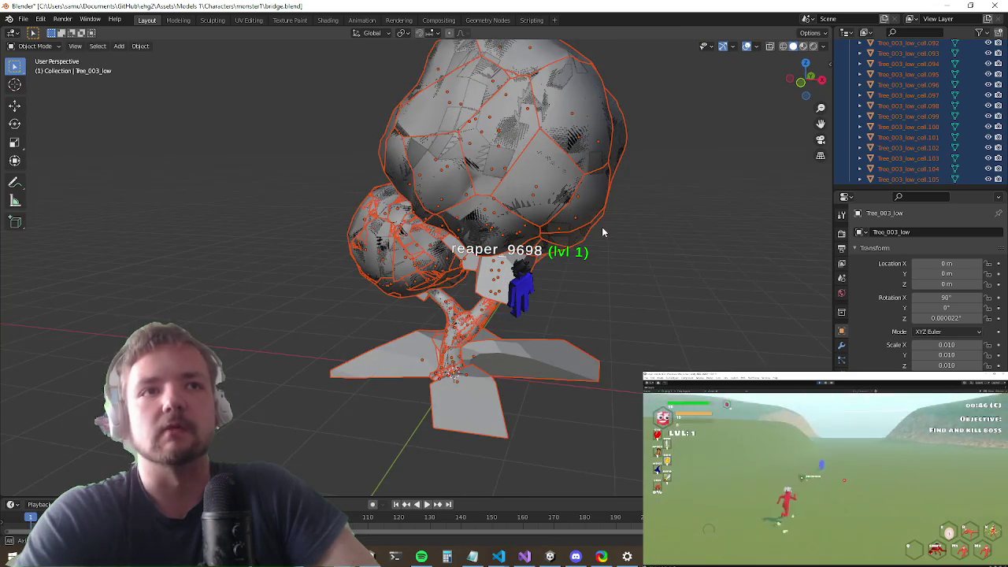
pyautogui.scroll(-3, 603, 229)
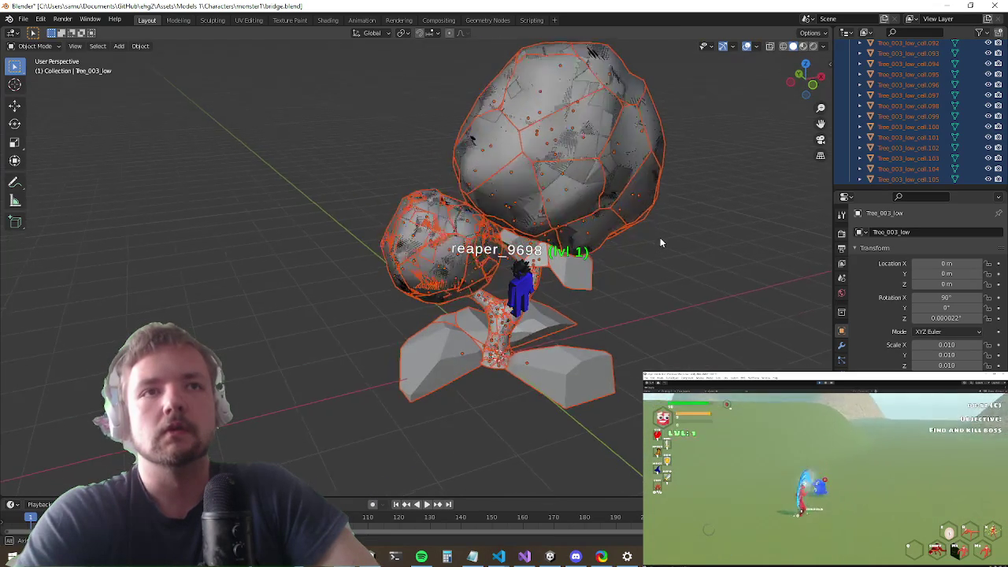
pyautogui.scroll(2, 693, 201)
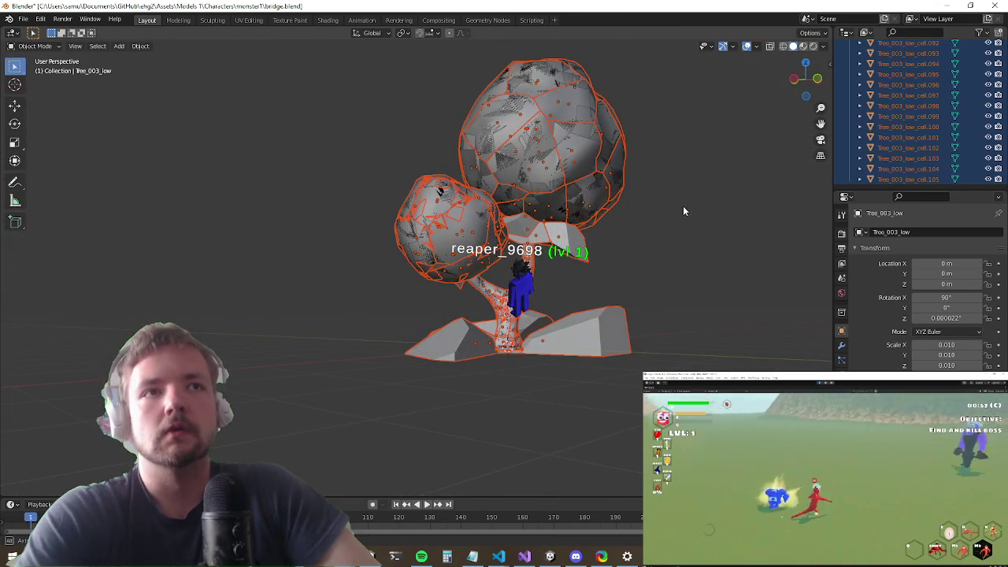
# Step: Delete the three flat slab pieces around the tree's base
pyautogui.click(605, 335)
pyautogui.press('Delete')
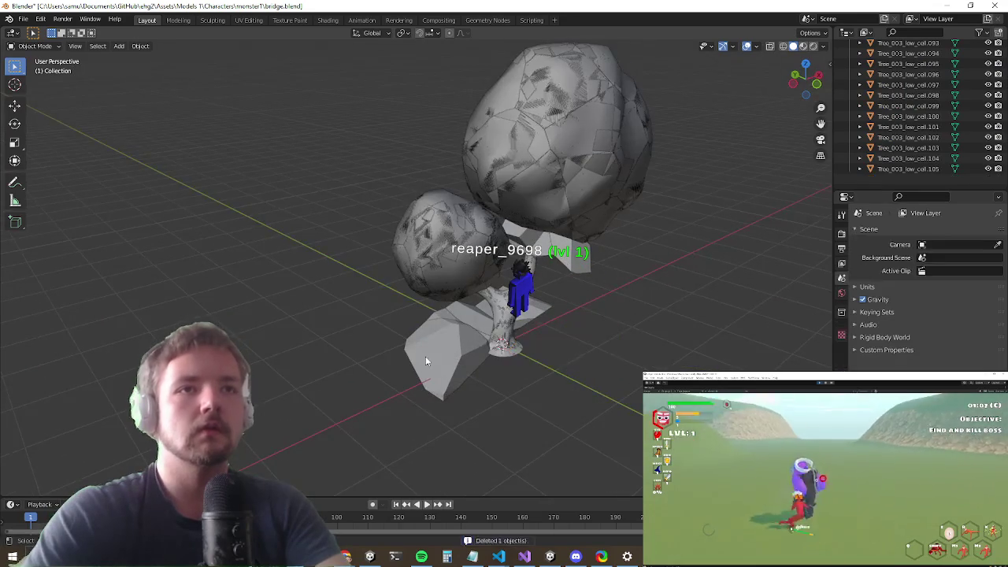
pyautogui.scroll(2, 492, 337)
pyautogui.click(408, 346)
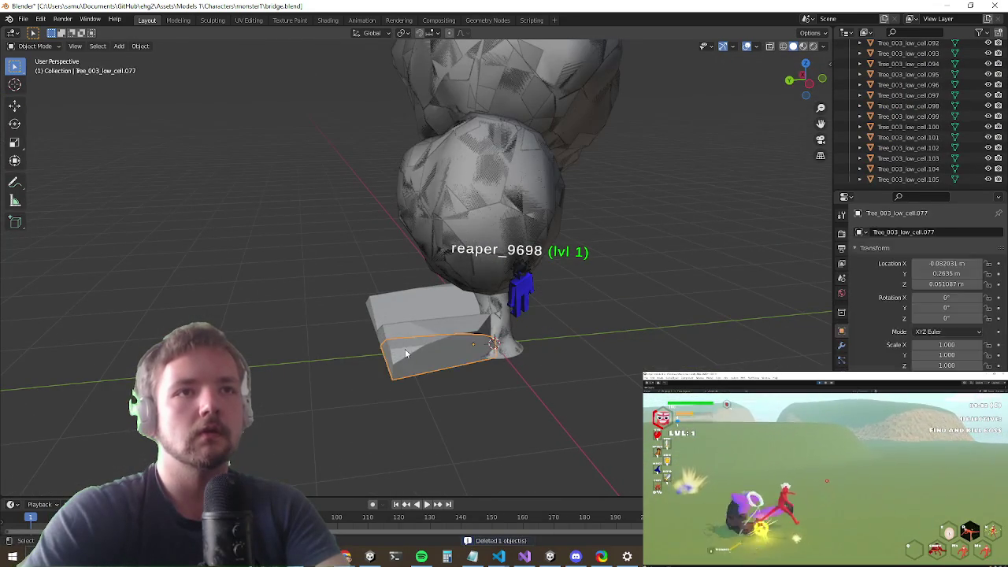
pyautogui.press('Delete')
pyautogui.click(387, 321)
pyautogui.press('Delete')
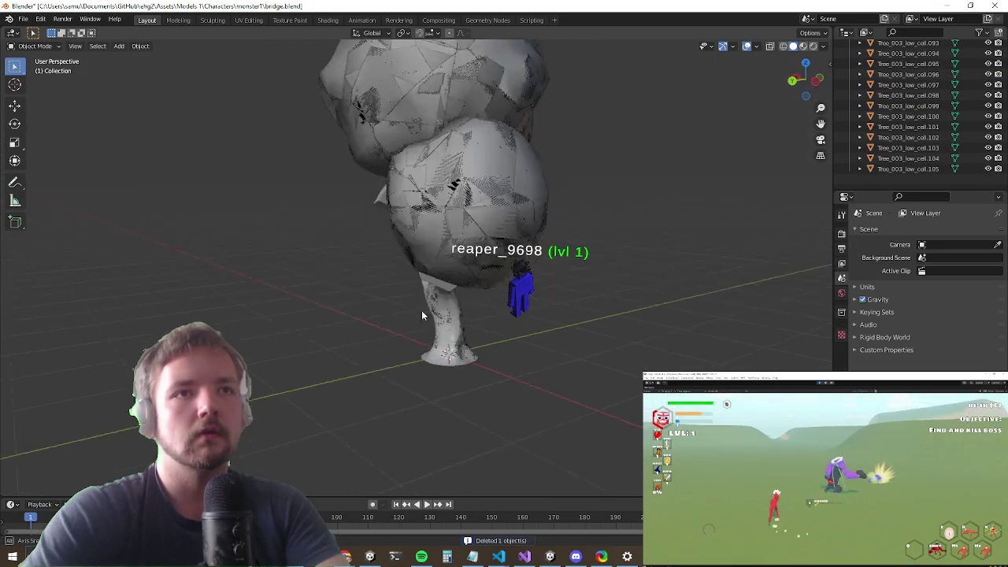
# Step: Delete three stray fragments left on the trunk and near the canopy
pyautogui.moveTo(491, 301)
pyautogui.mouseDown()
pyautogui.moveTo(248, 280)
pyautogui.moveTo(279, 267)
pyautogui.moveTo(390, 278)
pyautogui.moveTo(307, 308)
pyautogui.moveTo(339, 260)
pyautogui.moveTo(290, 294)
pyautogui.moveTo(446, 218)
pyautogui.mouseUp()
pyautogui.click(350, 245)
pyautogui.press('Delete')
pyautogui.click(463, 197)
pyautogui.press('Delete')
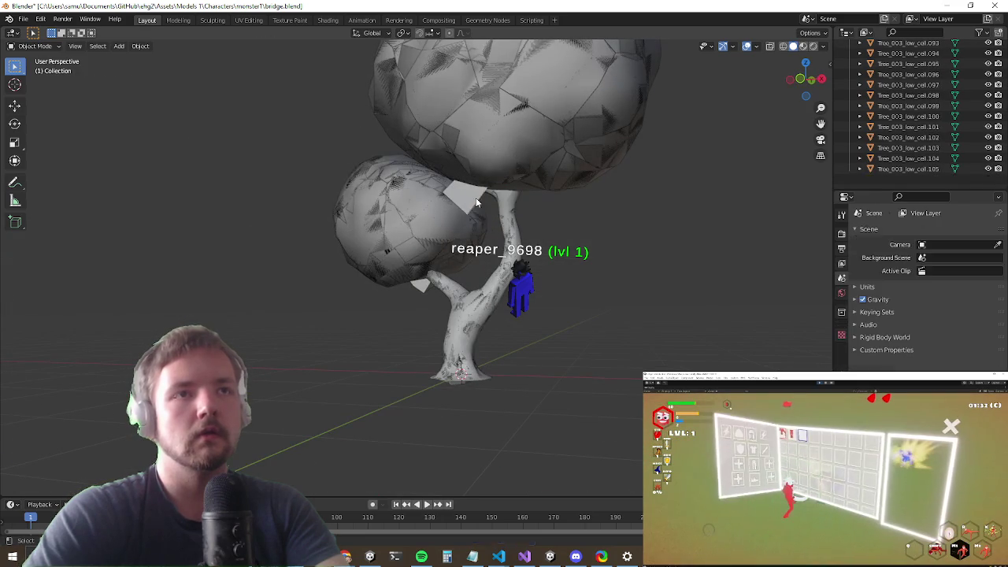
pyautogui.click(419, 290)
pyautogui.press('Delete')
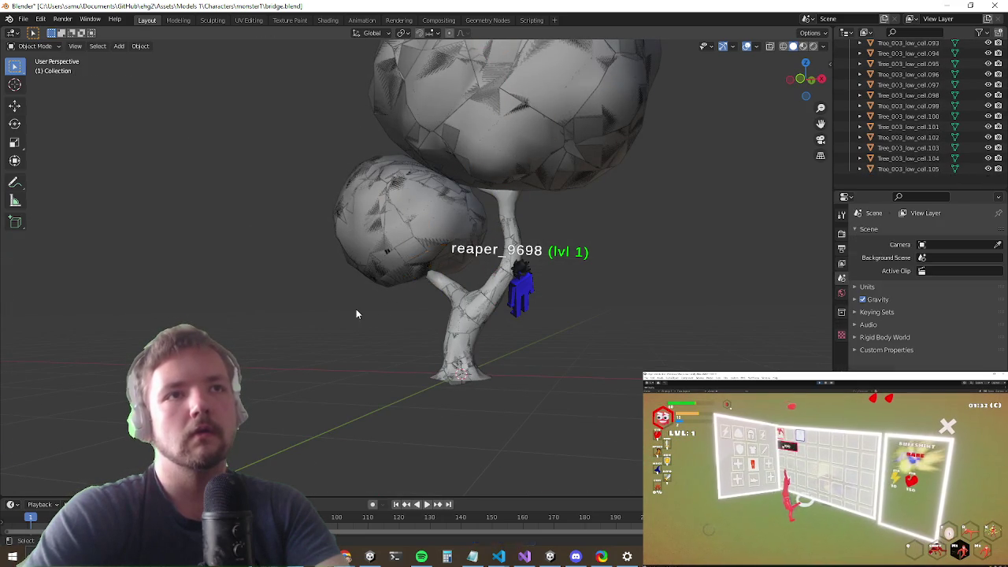
# Step: Orbit around the cleaned-up tree and select Tree_003_low in the Outliner
pyautogui.scroll(-3, 356, 313)
pyautogui.moveTo(356, 313)
pyautogui.mouseDown()
pyautogui.moveTo(419, 302)
pyautogui.moveTo(619, 322)
pyautogui.mouseUp()
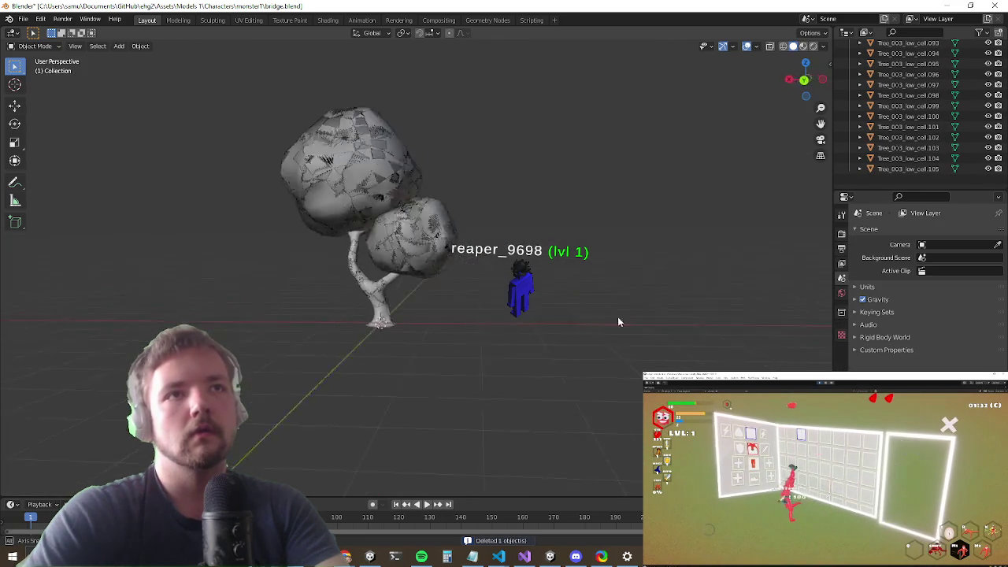
pyautogui.scroll(3, 449, 288)
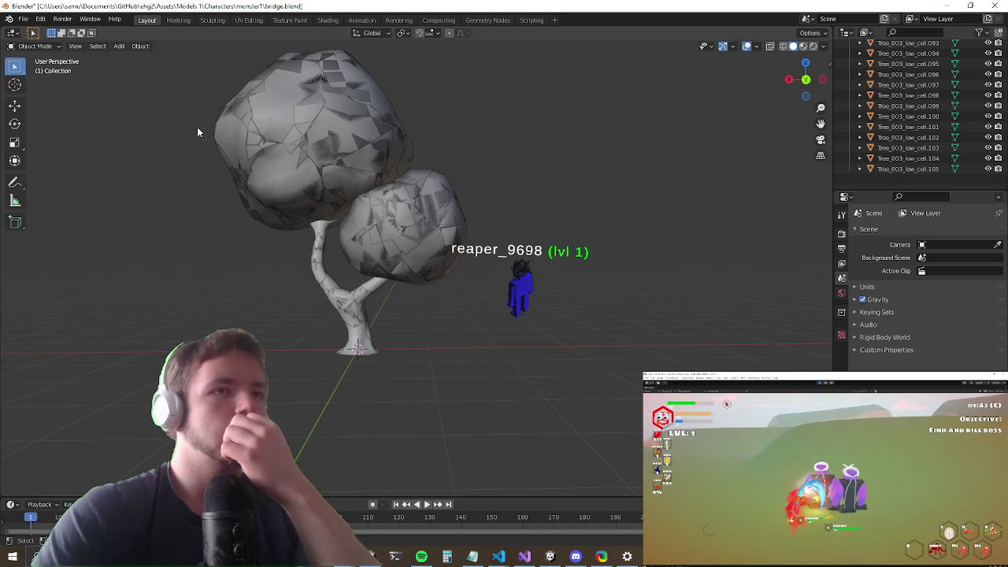
pyautogui.scroll(10, 908, 110)
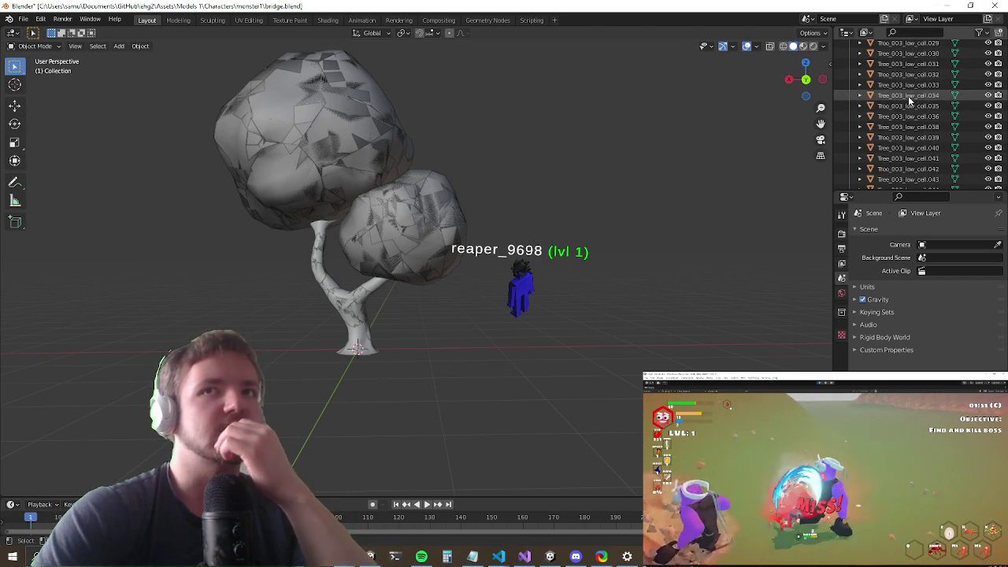
pyautogui.scroll(15, 894, 93)
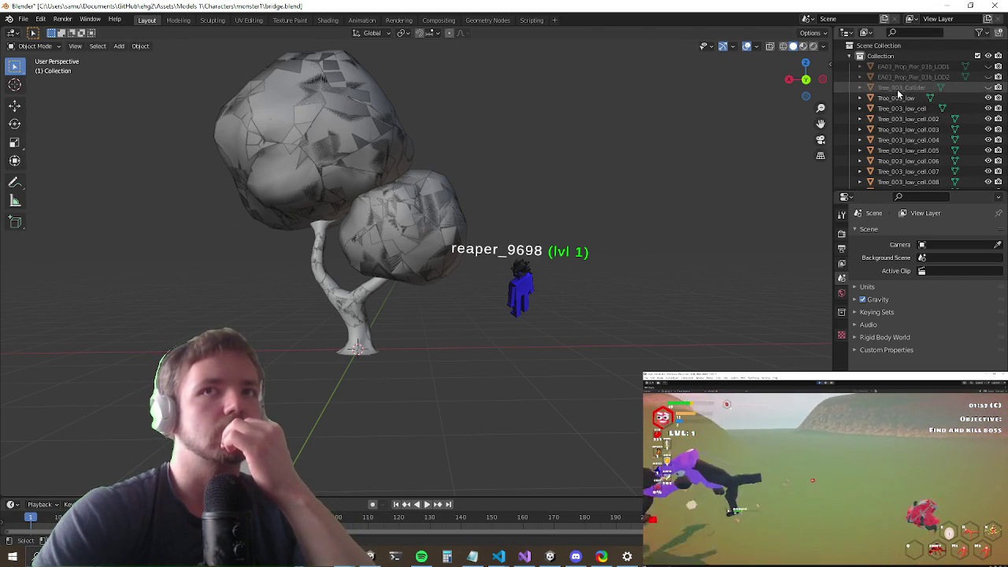
pyautogui.click(896, 98)
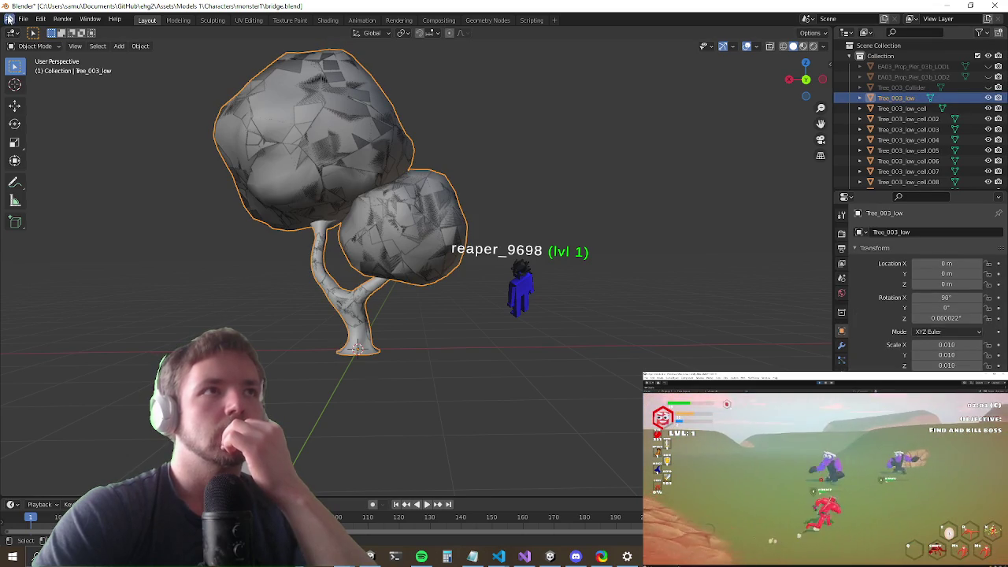
# Step: Save the fractured tree as tree.blend and switch back to Unity
pyautogui.click(22, 19)
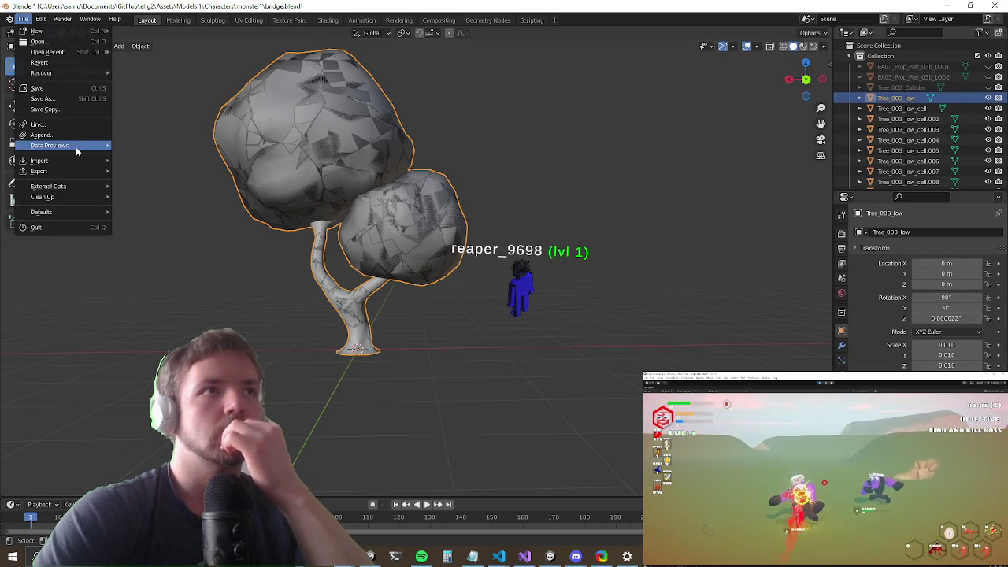
pyautogui.click(43, 99)
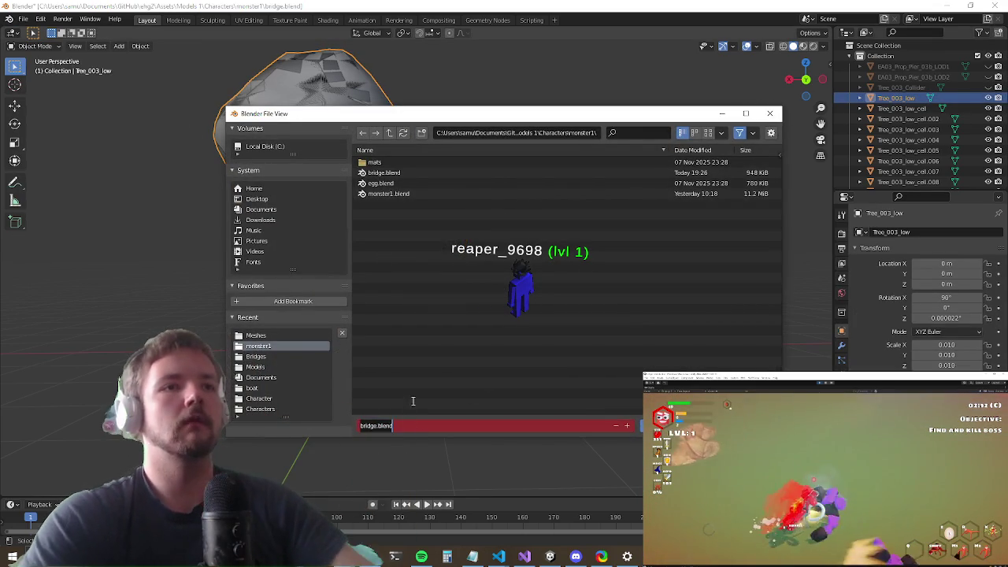
pyautogui.write('TREE')
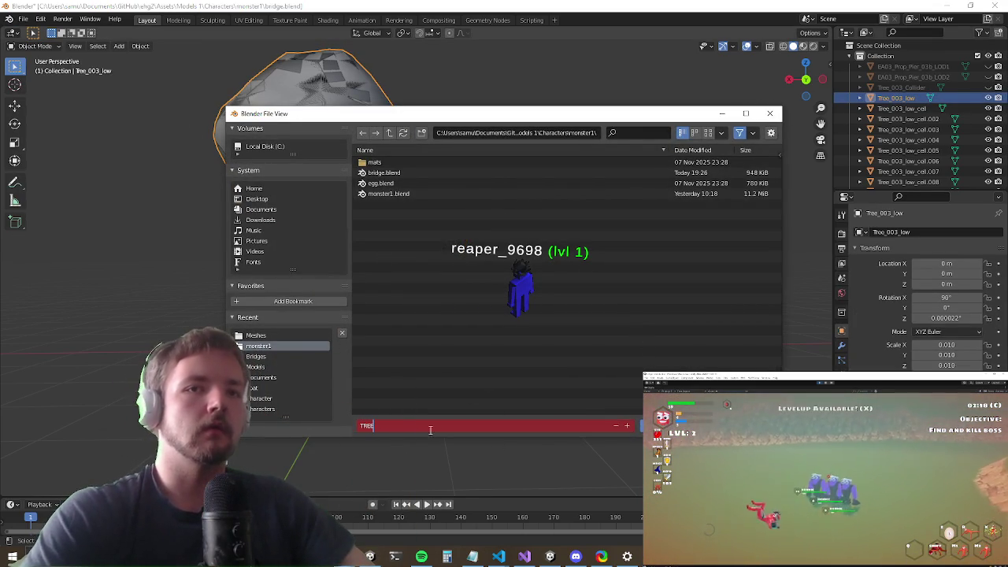
pyautogui.write('tree')
pyautogui.press('Return')
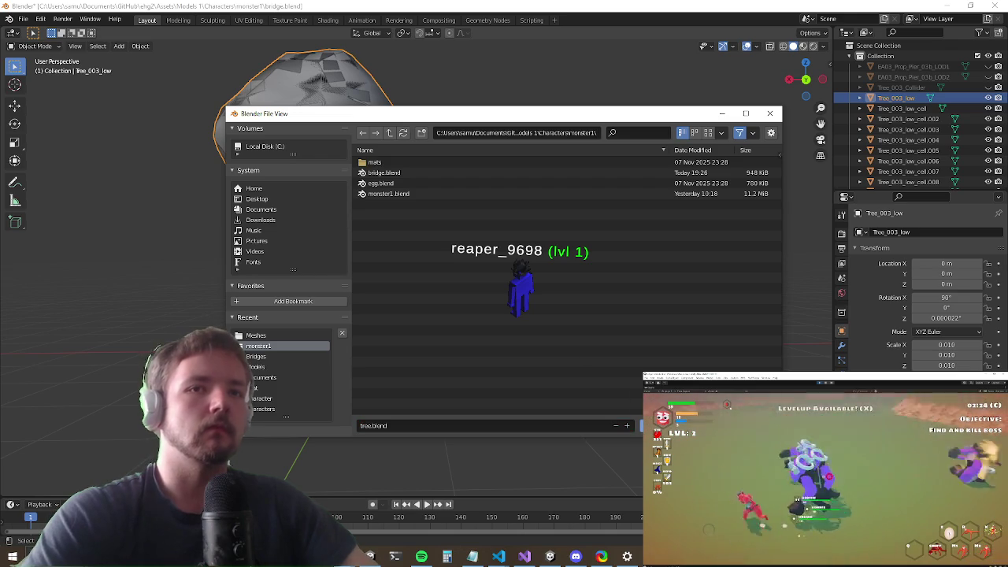
pyautogui.hotkey('alt', 'Tab')
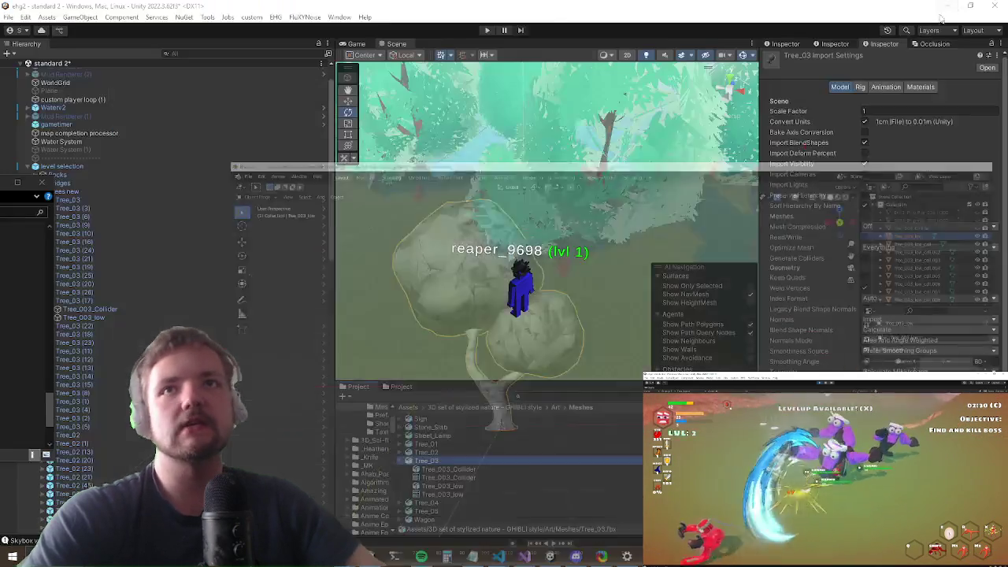
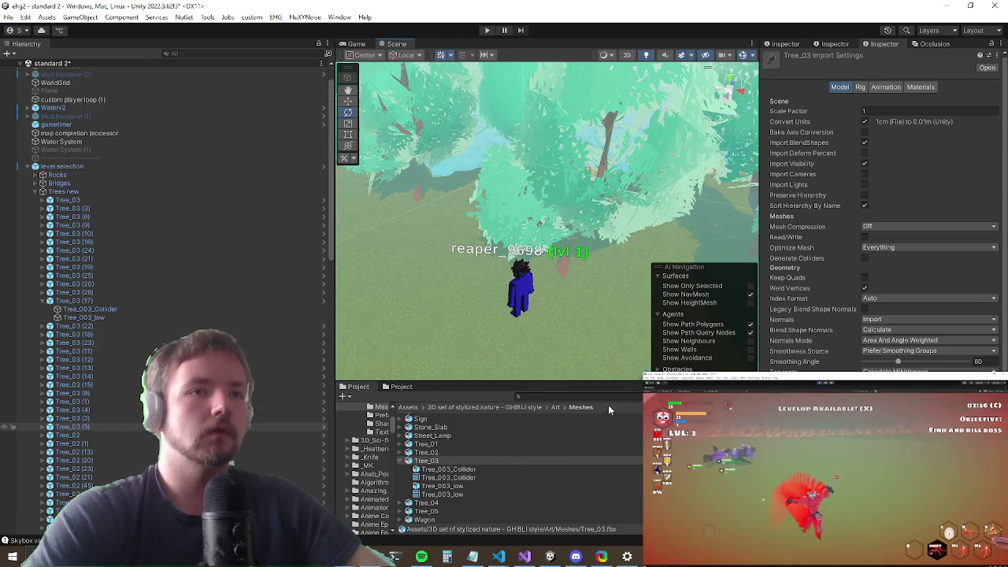
# Step: Browse the Project's Assets folders, checking Models and the Character folder
pyautogui.click(408, 407)
pyautogui.scroll(-5, 486, 490)
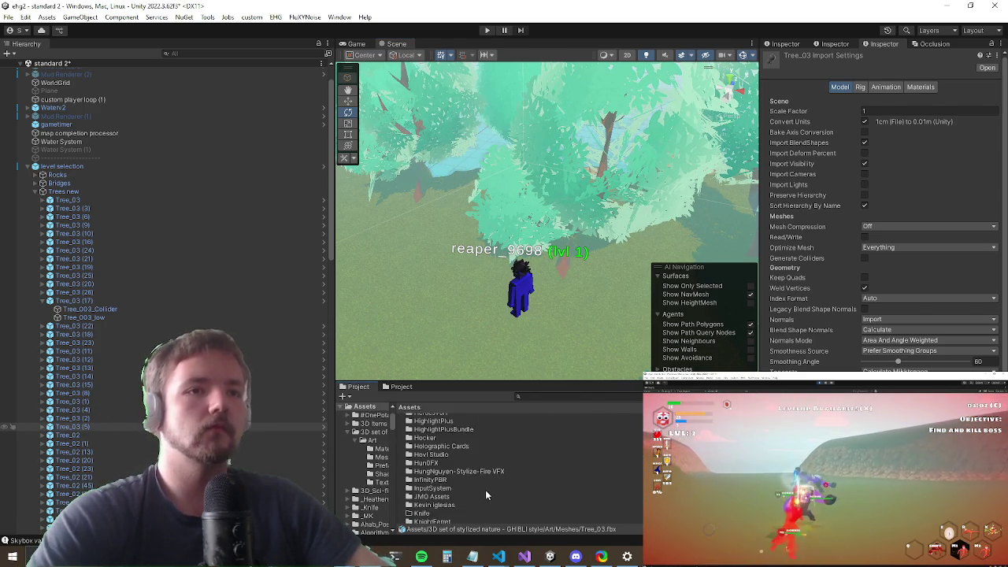
pyautogui.scroll(-3, 482, 491)
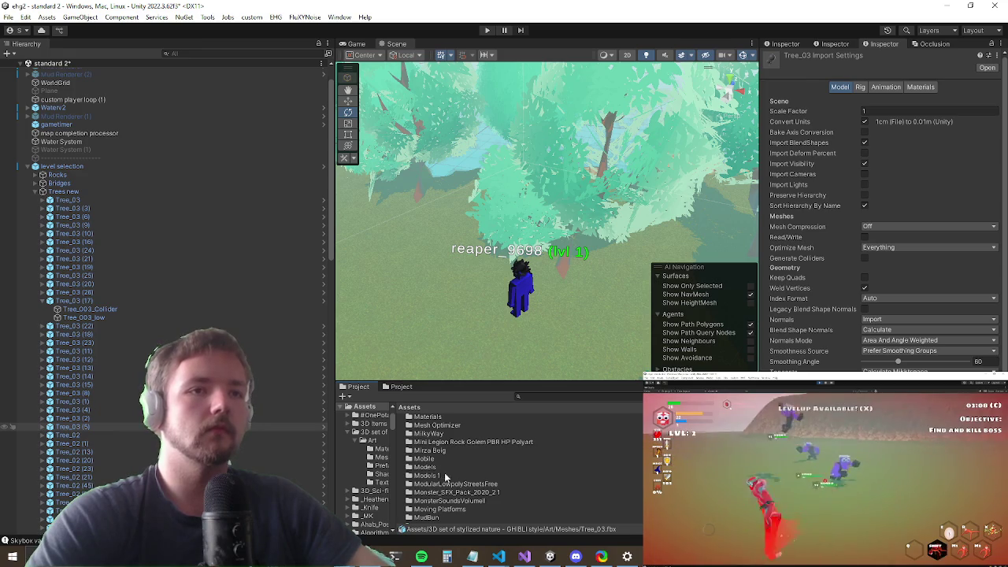
pyautogui.doubleClick(437, 469)
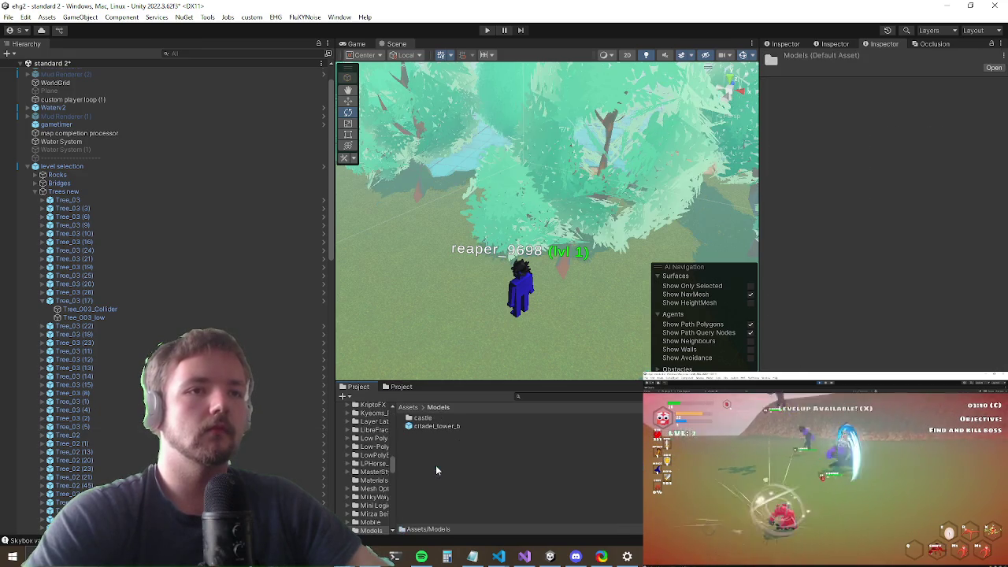
pyautogui.click(410, 407)
pyautogui.scroll(-5, 449, 480)
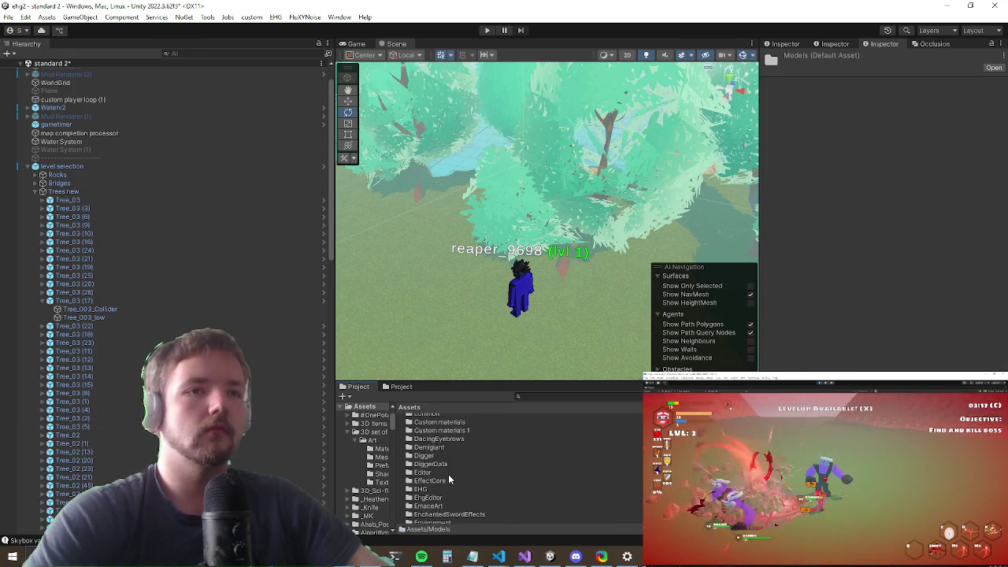
pyautogui.scroll(-3, 453, 482)
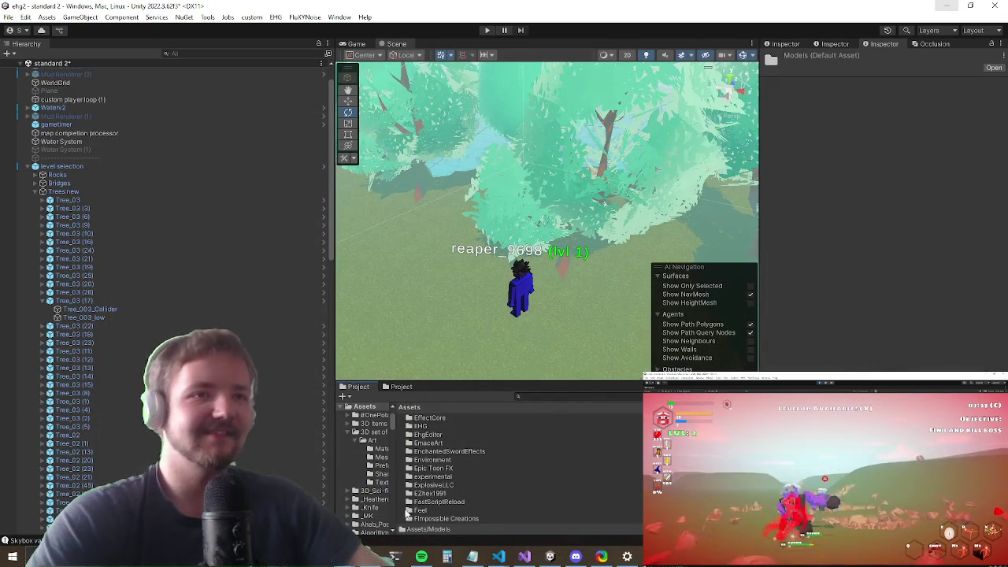
pyautogui.scroll(5, 470, 451)
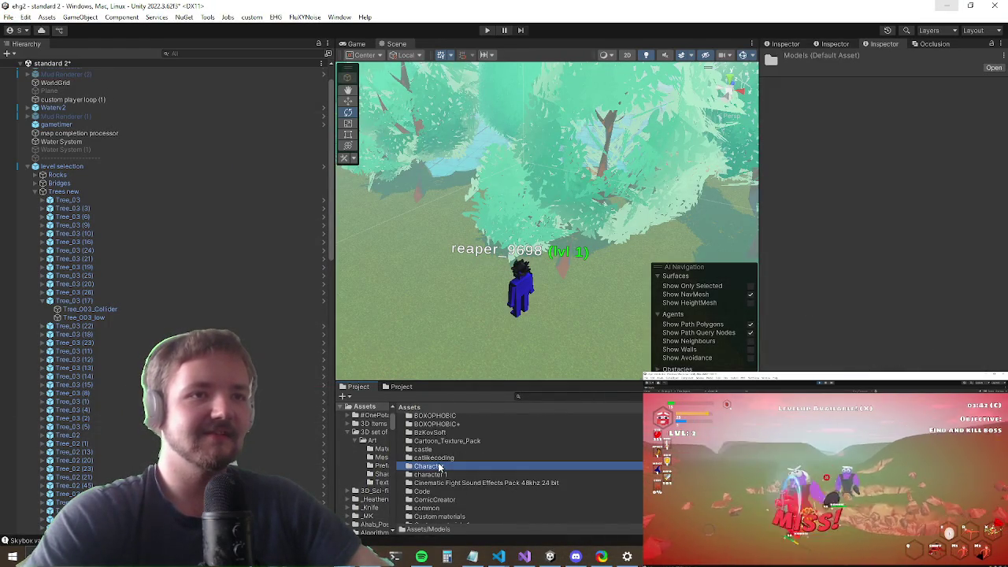
pyautogui.click(439, 467)
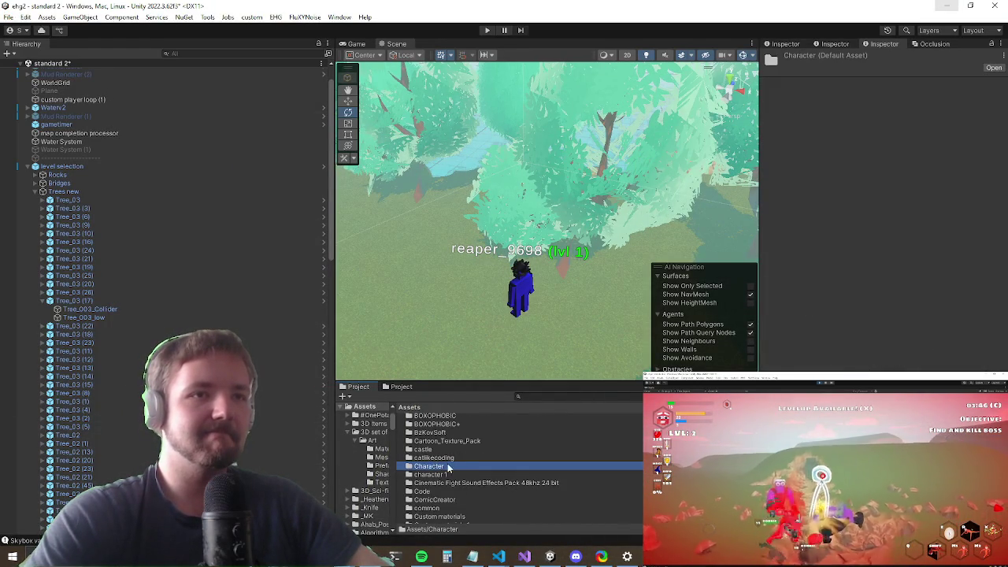
pyautogui.scroll(-2, 462, 460)
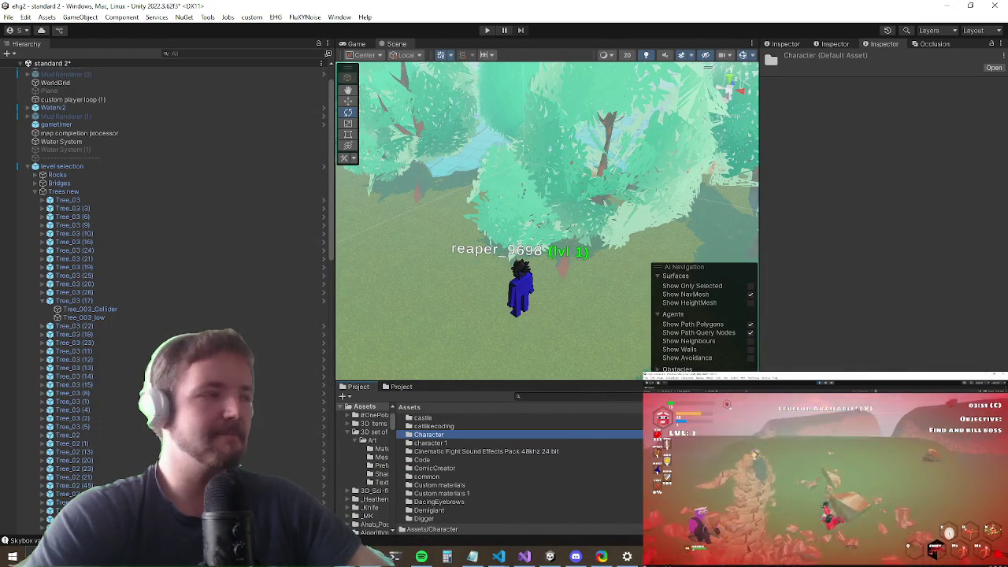
# Step: Glance at the tree file in Blender, then return to Unity's Project window
pyautogui.click(394, 556)
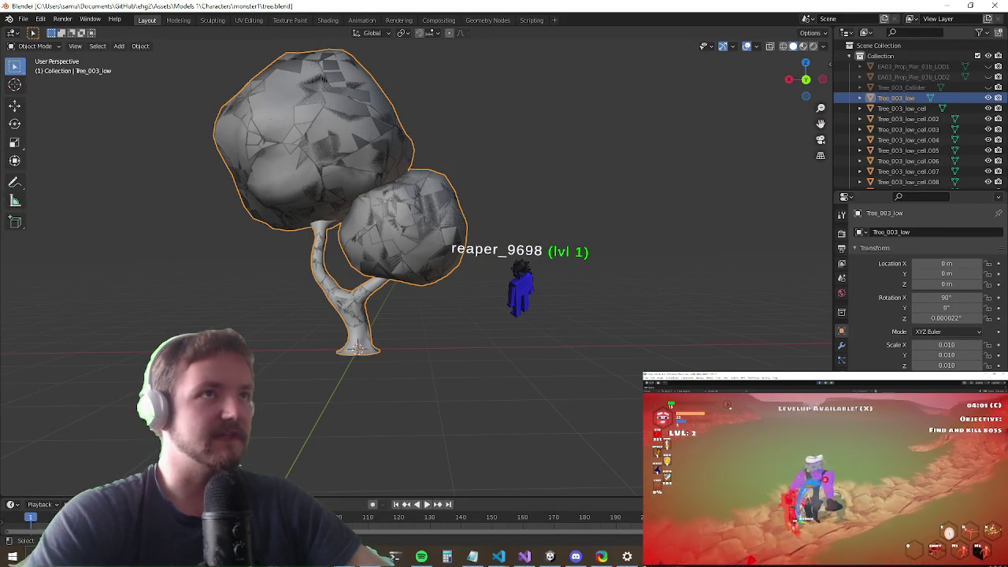
pyautogui.click(393, 556)
pyautogui.scroll(-8, 472, 469)
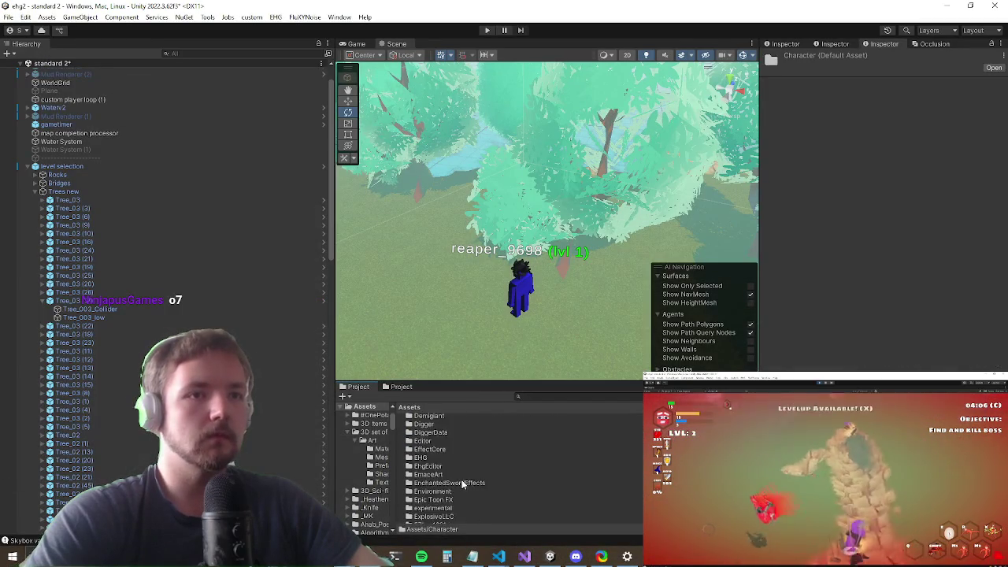
pyautogui.scroll(10, 459, 479)
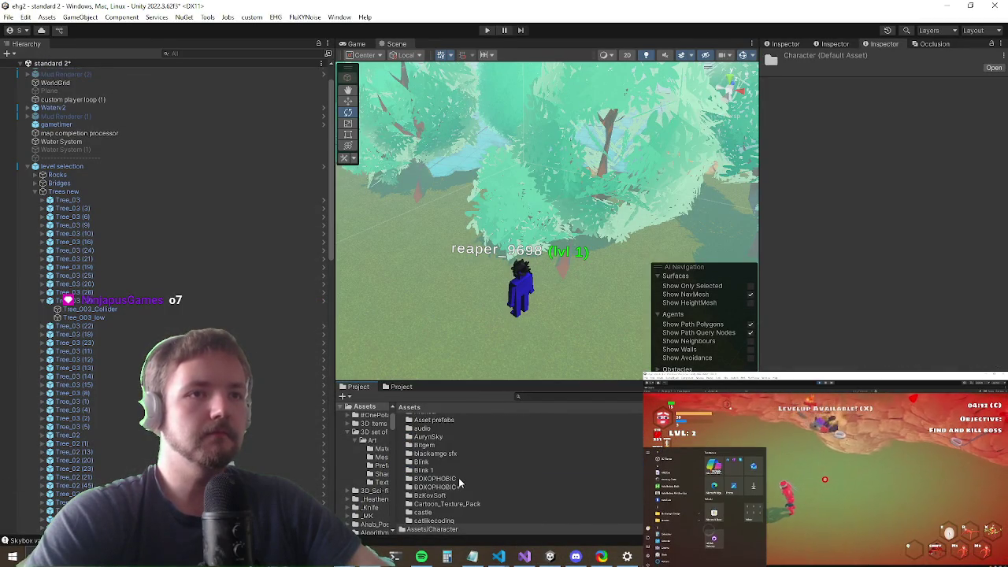
pyautogui.scroll(-5, 456, 475)
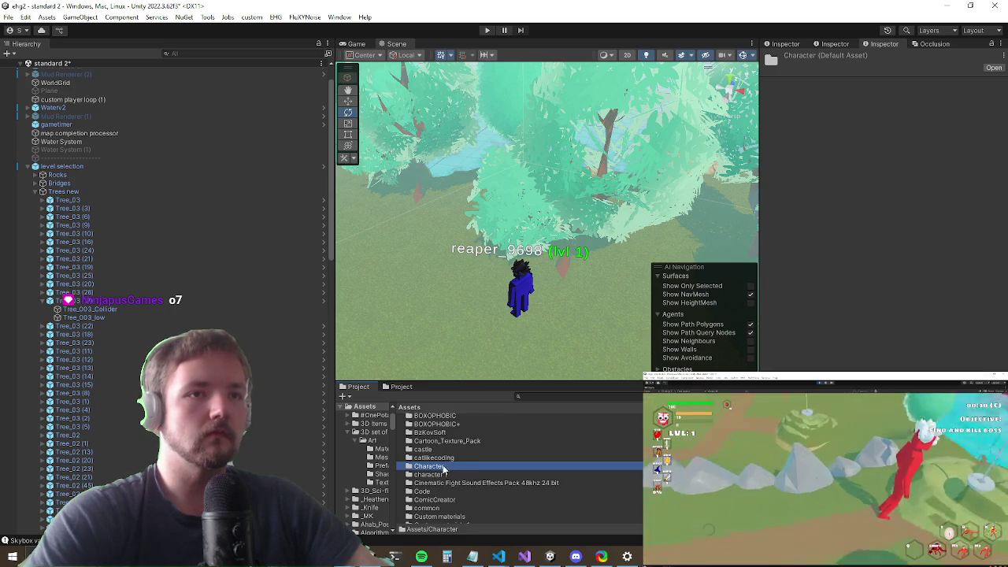
pyautogui.scroll(-8, 453, 469)
pyautogui.scroll(-10, 452, 469)
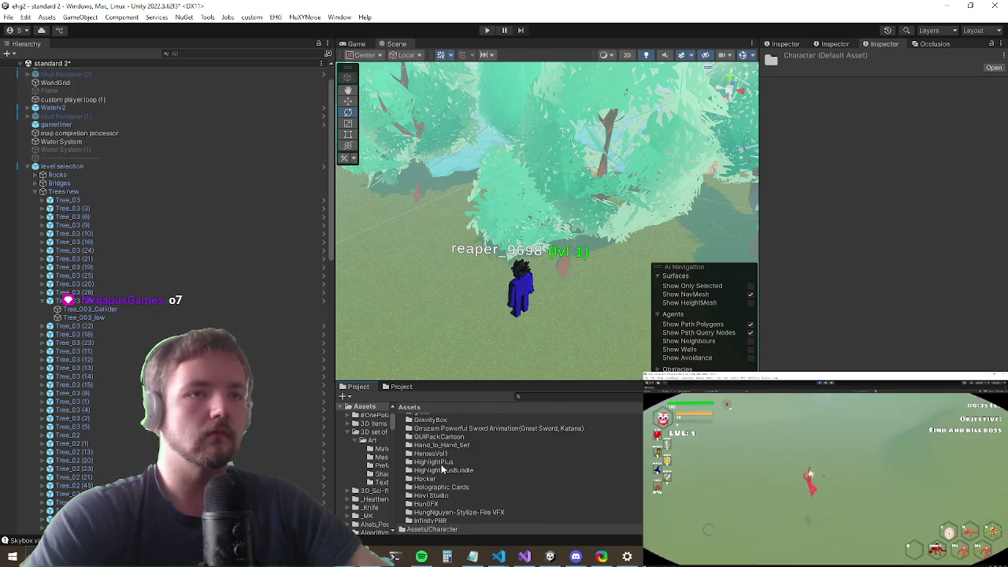
pyautogui.scroll(-4, 469, 460)
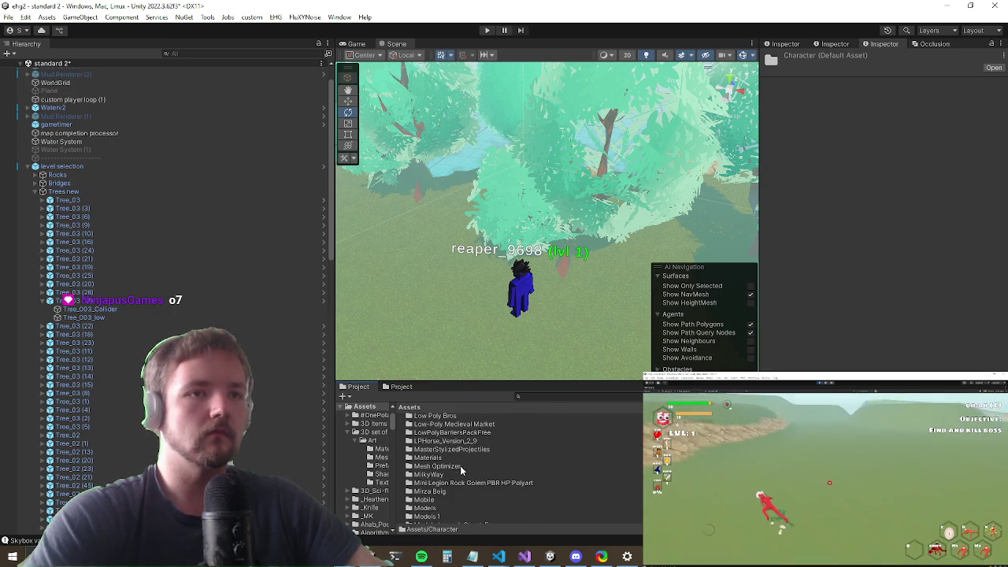
# Step: Open the Models 1 > Characters > monster1 folder after a quick check of Blender
pyautogui.doubleClick(420, 517)
pyautogui.scroll(10, 437, 450)
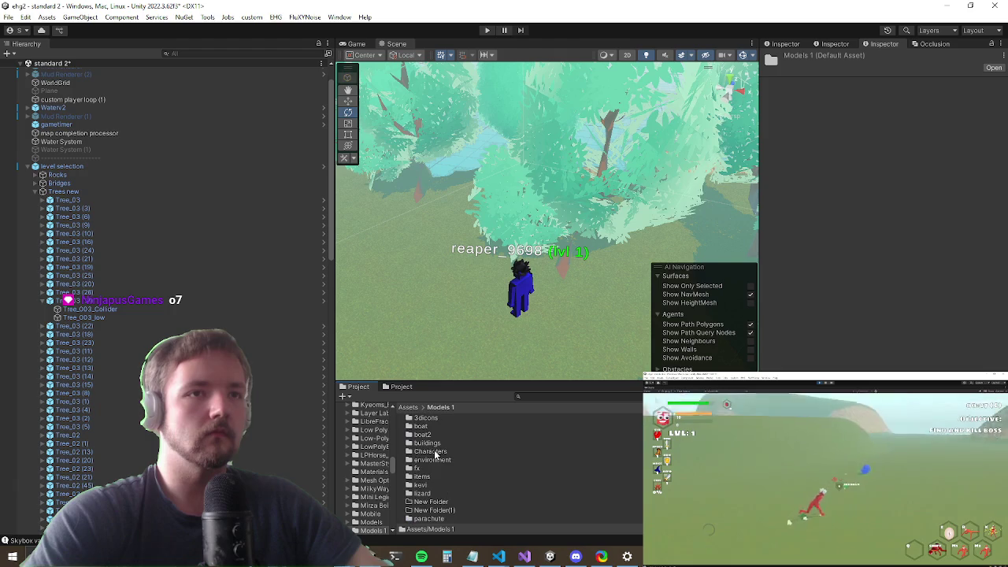
pyautogui.doubleClick(430, 452)
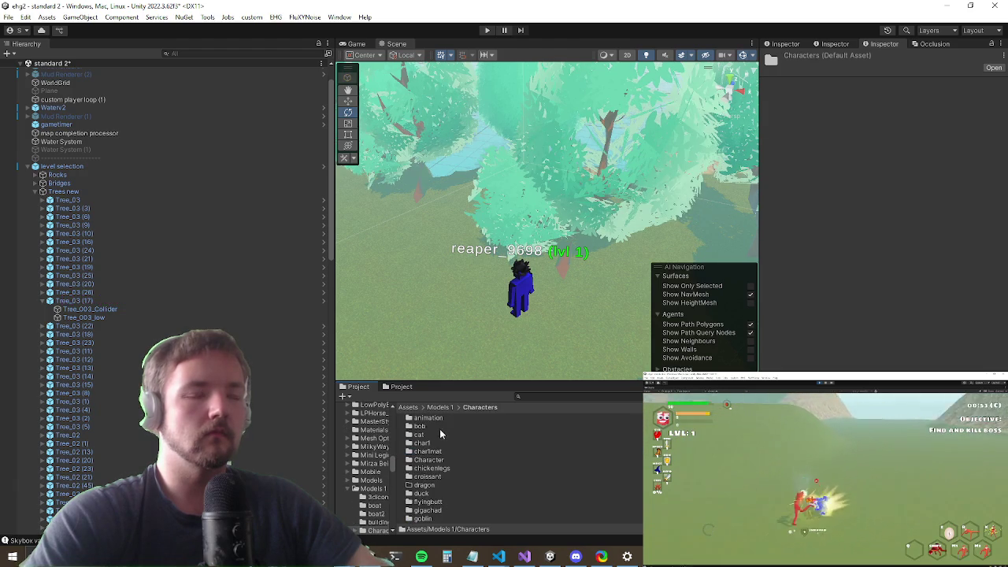
pyautogui.scroll(3, 443, 448)
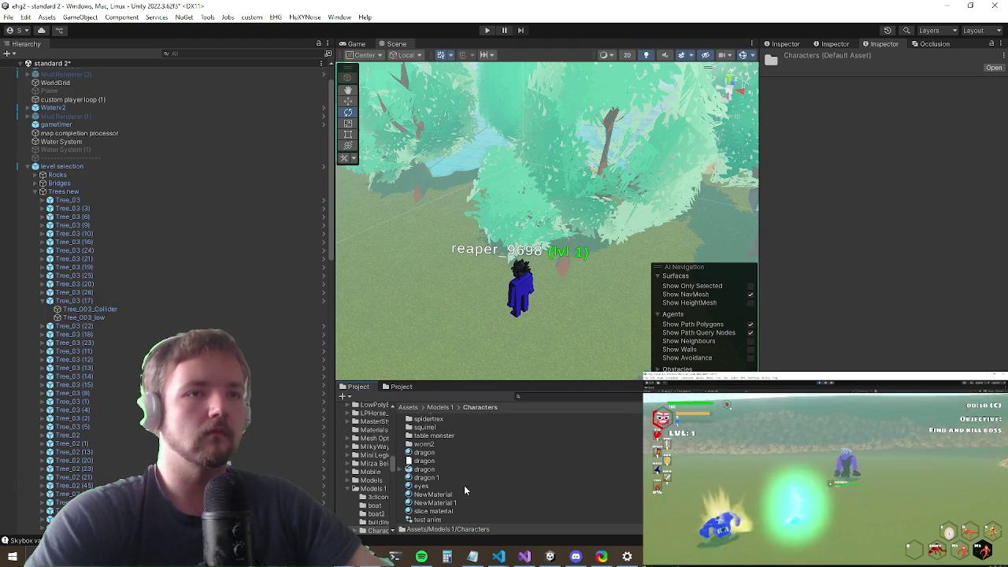
pyautogui.scroll(3, 434, 471)
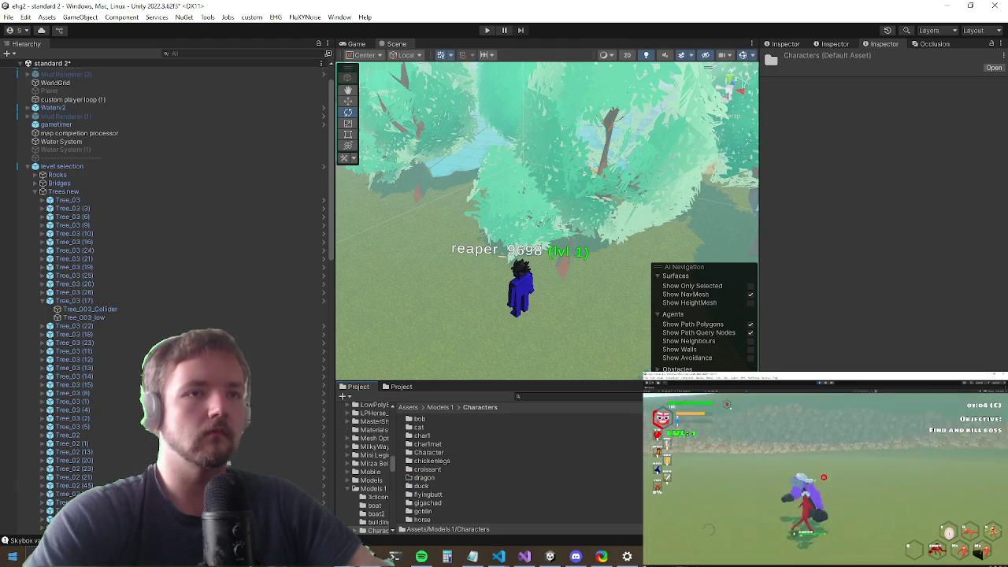
pyautogui.hotkey('alt', 'Tab')
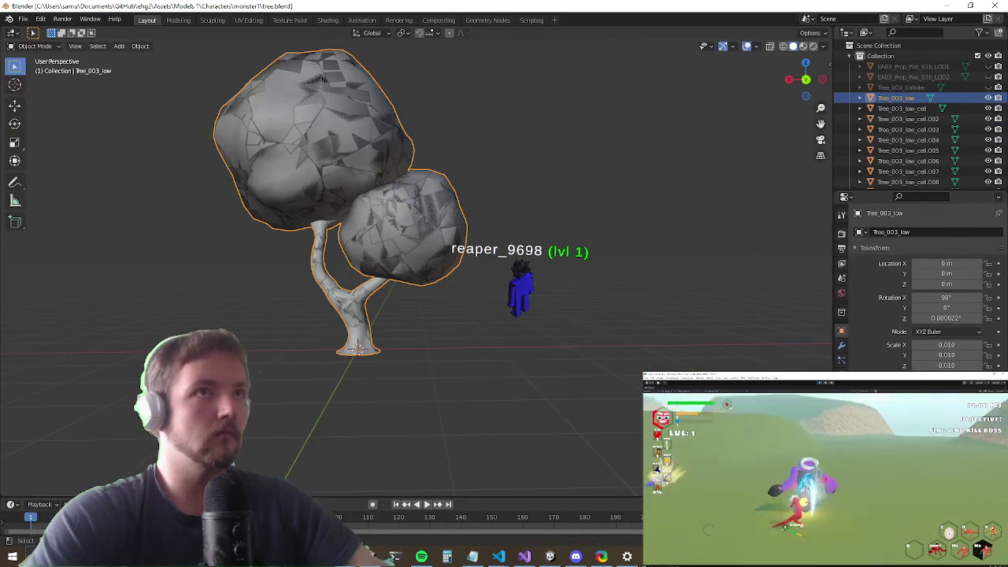
pyautogui.hotkey('alt', 'Tab')
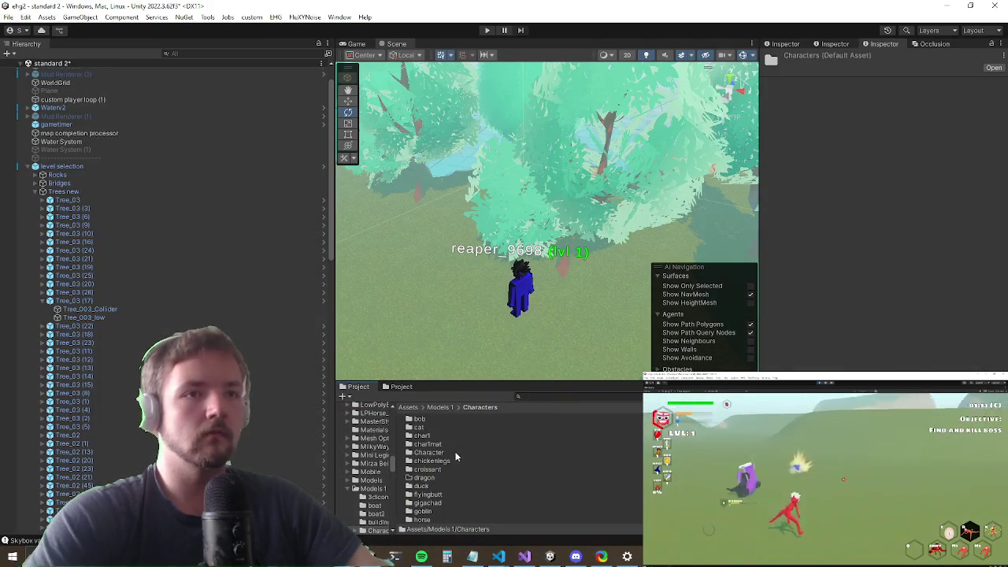
pyautogui.scroll(-2, 461, 464)
pyautogui.doubleClick(427, 473)
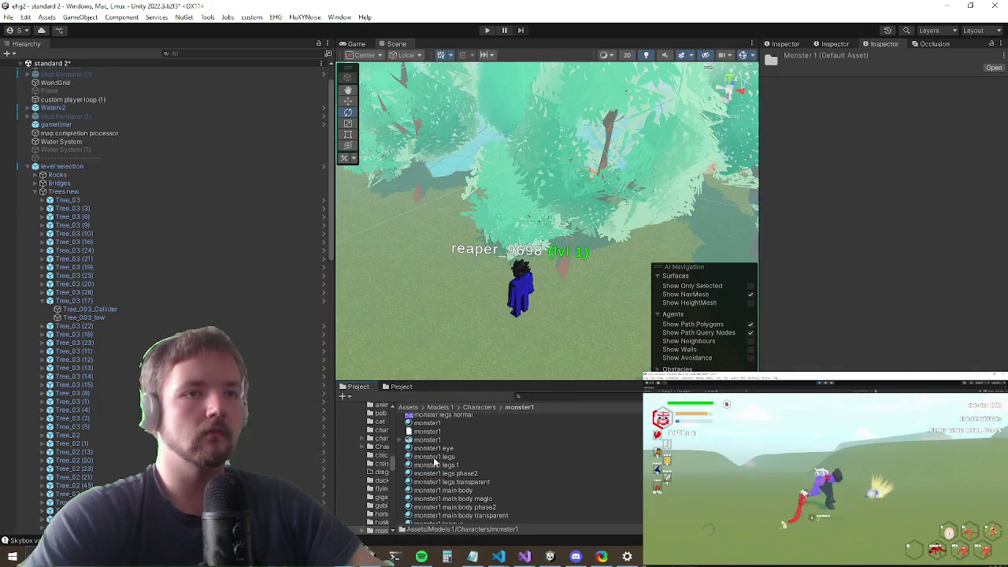
pyautogui.scroll(-1, 449, 455)
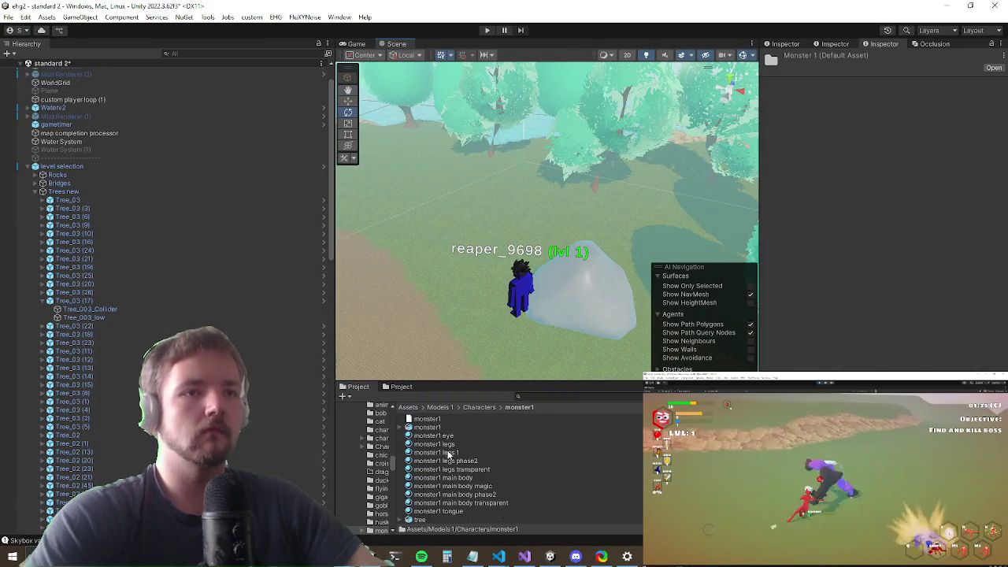
# Step: Drag the tree model from monster1 into the level beside the player
pyautogui.click(437, 511)
pyautogui.moveTo(418, 520); pyautogui.dragTo(474, 238)
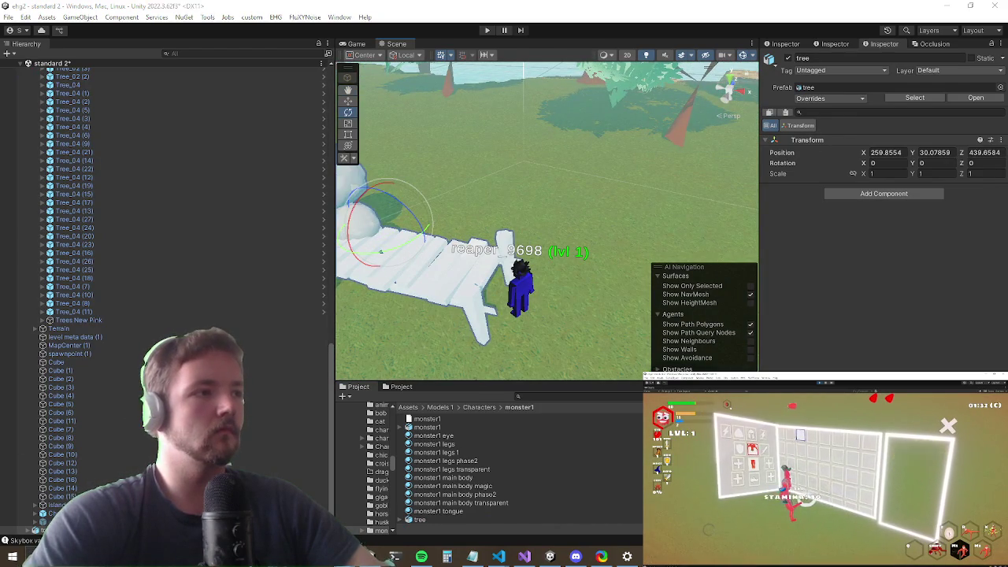
pyautogui.click(370, 556)
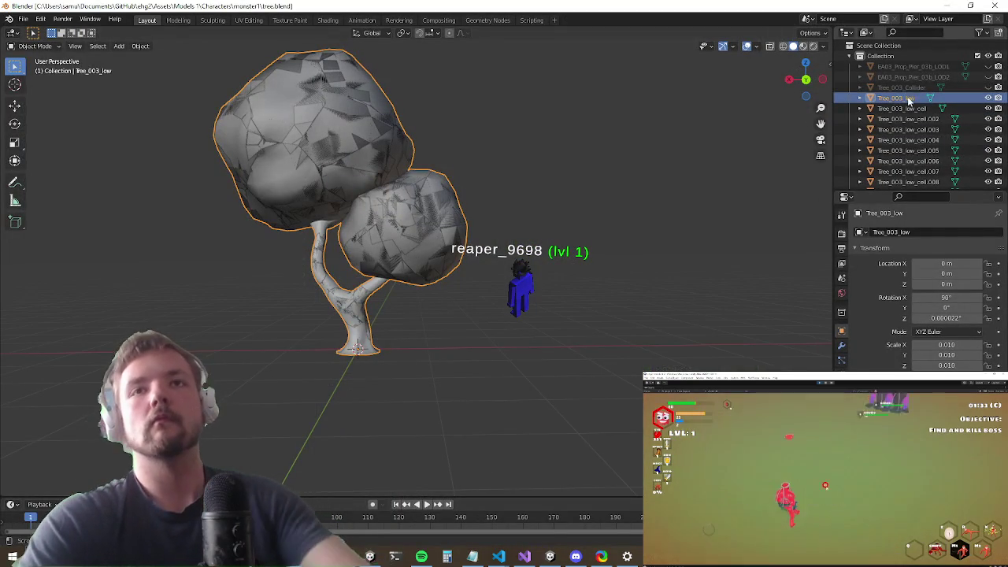
# Step: Delete the EA03_Prop_Pier_03b LOD2 and LOD1 objects and return to Unity
pyautogui.click(922, 86)
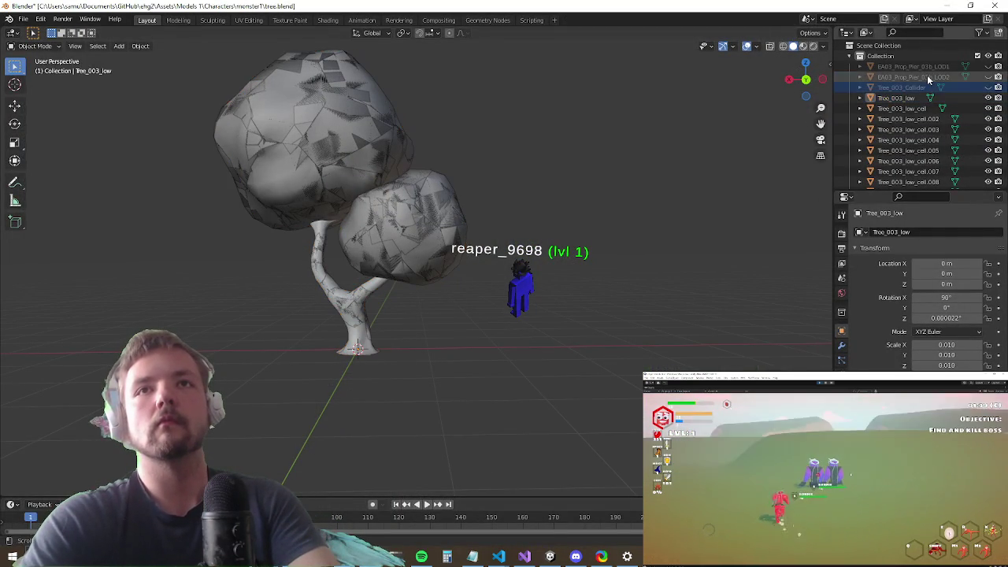
pyautogui.click(923, 77)
pyautogui.keyDown('shift'); pyautogui.click(925, 65); pyautogui.keyUp('shift')
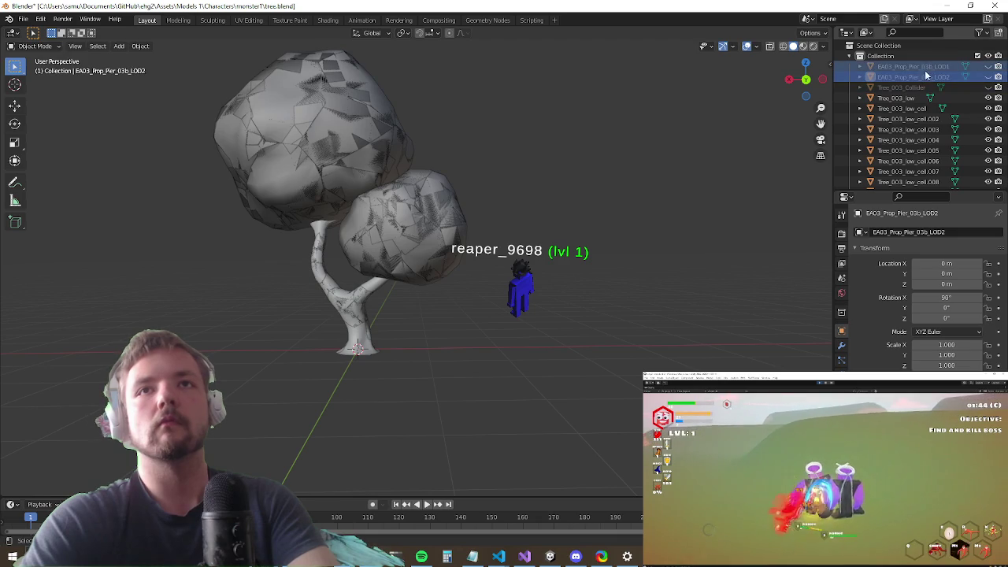
pyautogui.press('Delete')
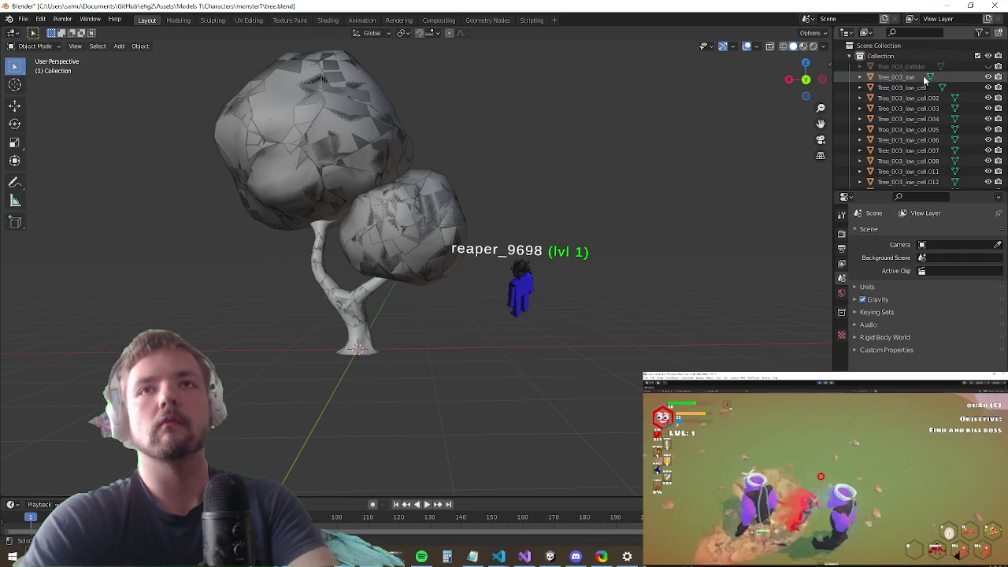
pyautogui.scroll(-10, 914, 118)
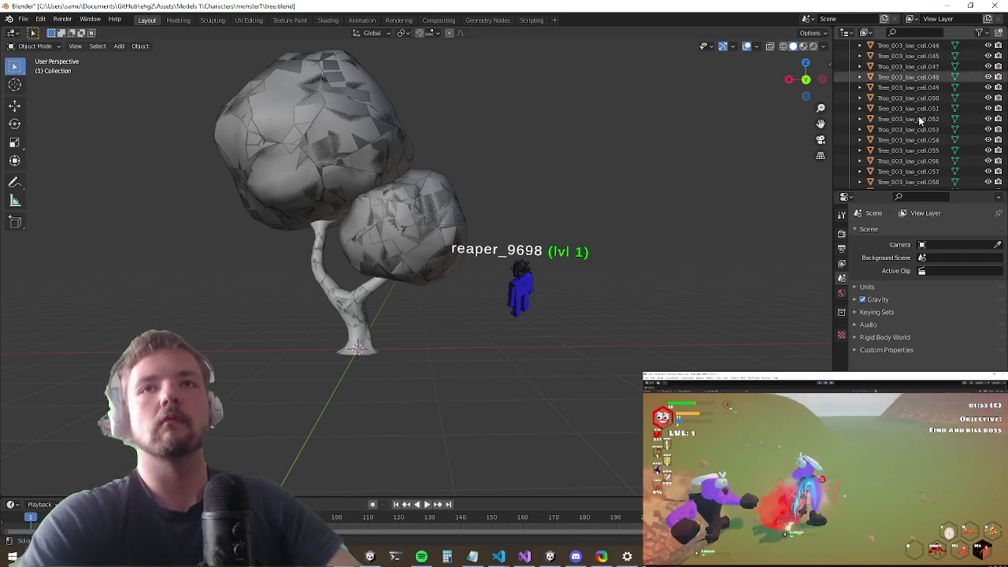
pyautogui.hotkey('alt', 'Tab')
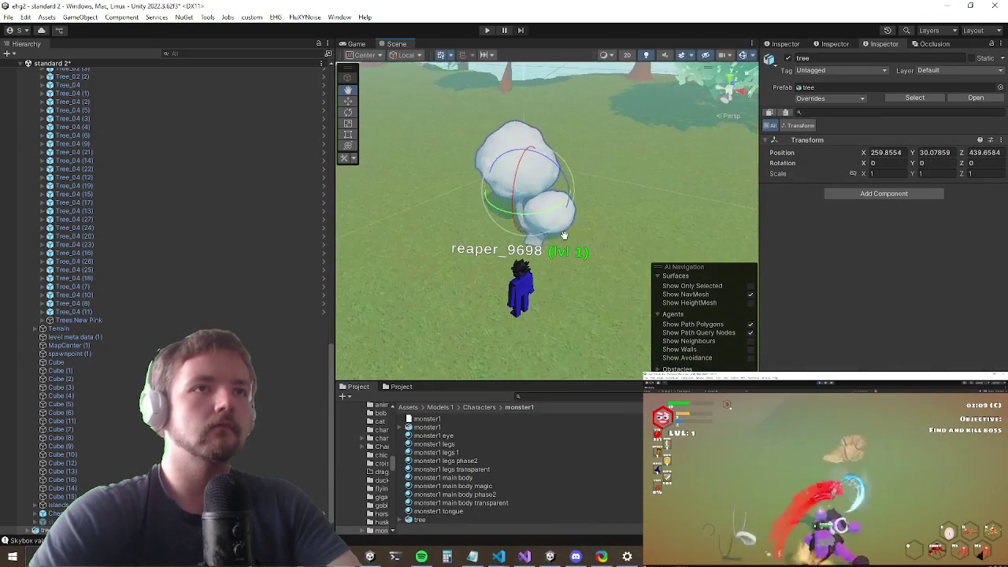
# Step: Select the placed tree and set its Transform Scale to 10 on each axis
pyautogui.click(517, 144)
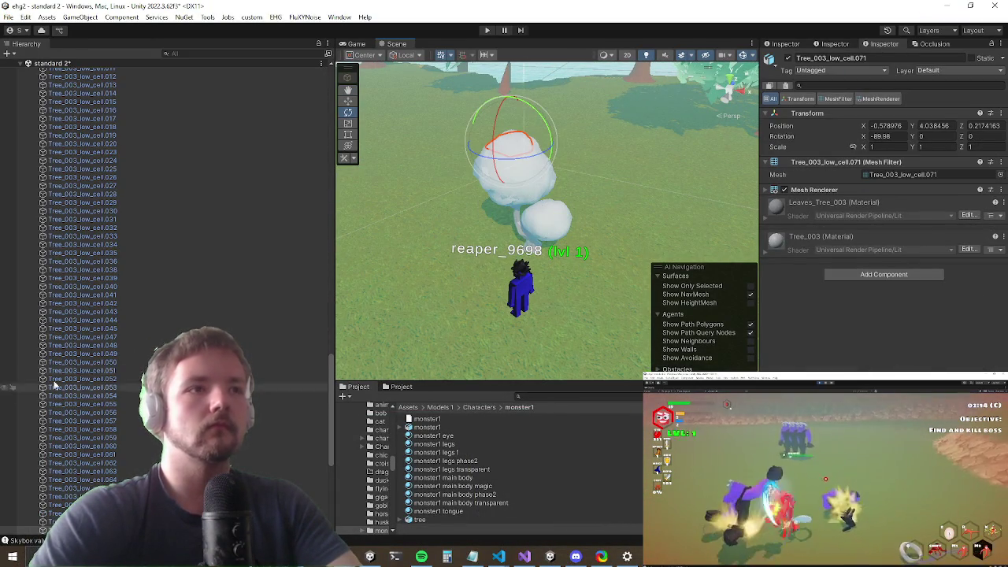
pyautogui.scroll(5, 120, 365)
pyautogui.click(107, 194)
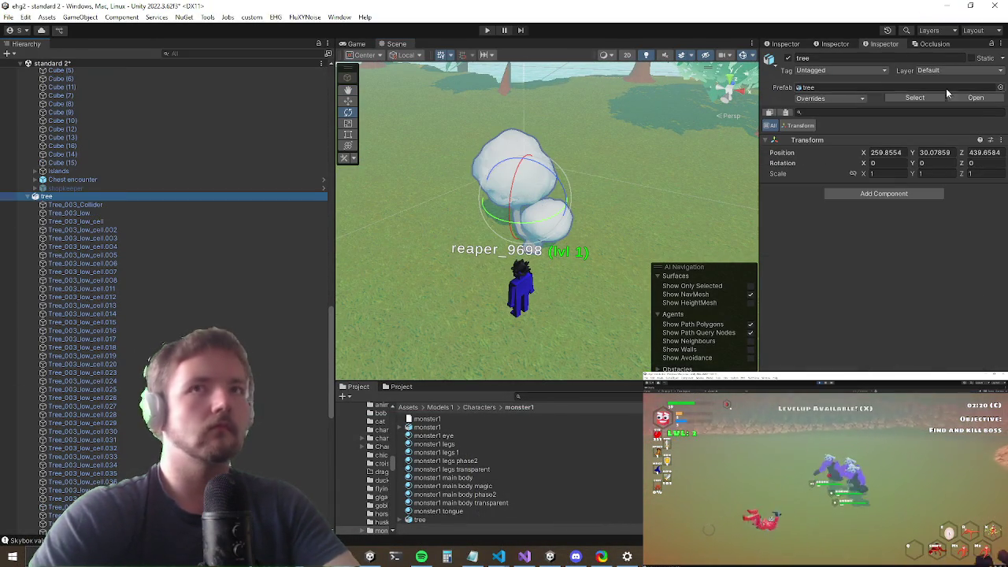
pyautogui.write('0')
pyautogui.press('Tab')
pyautogui.write('10')
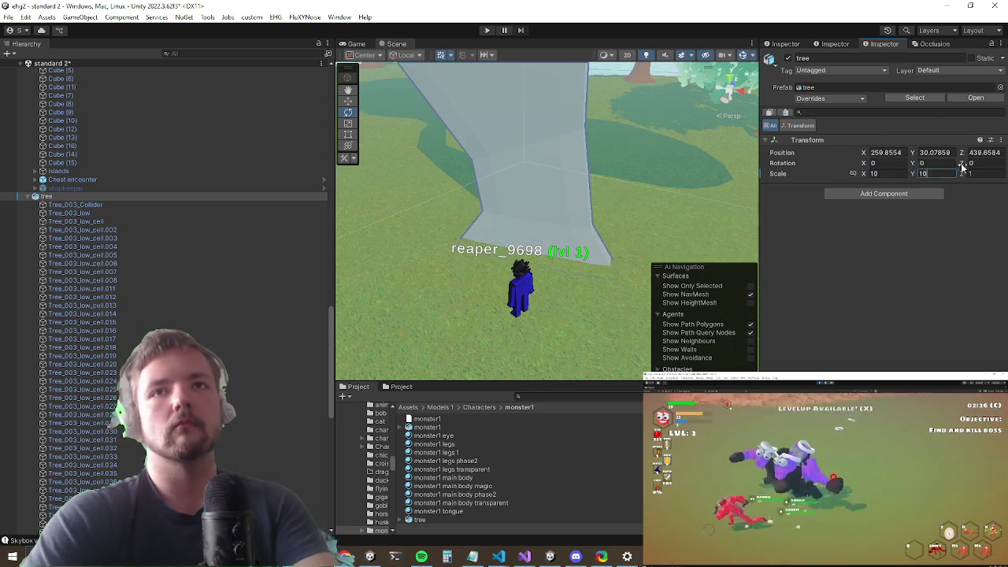
pyautogui.write('0')
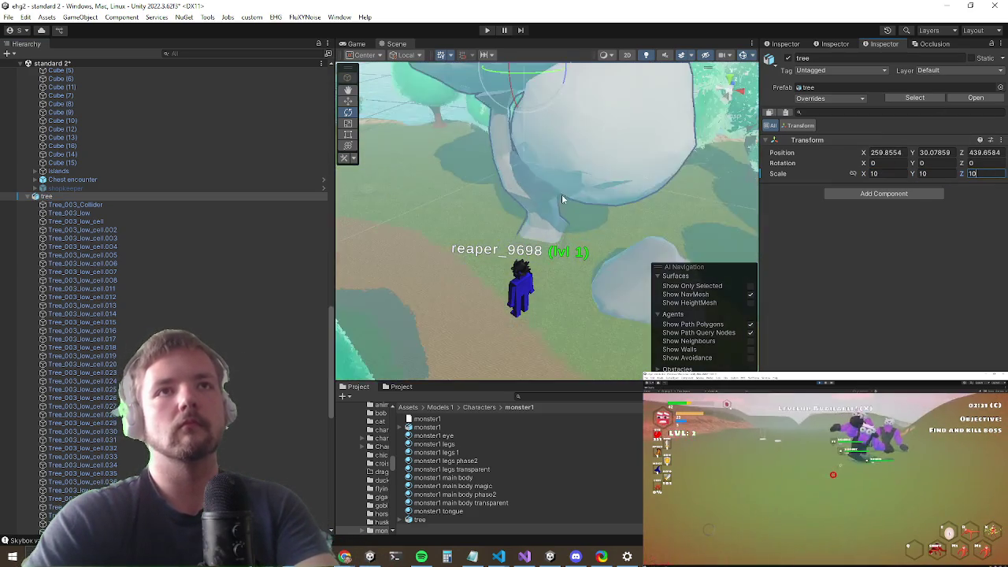
pyautogui.write('f')
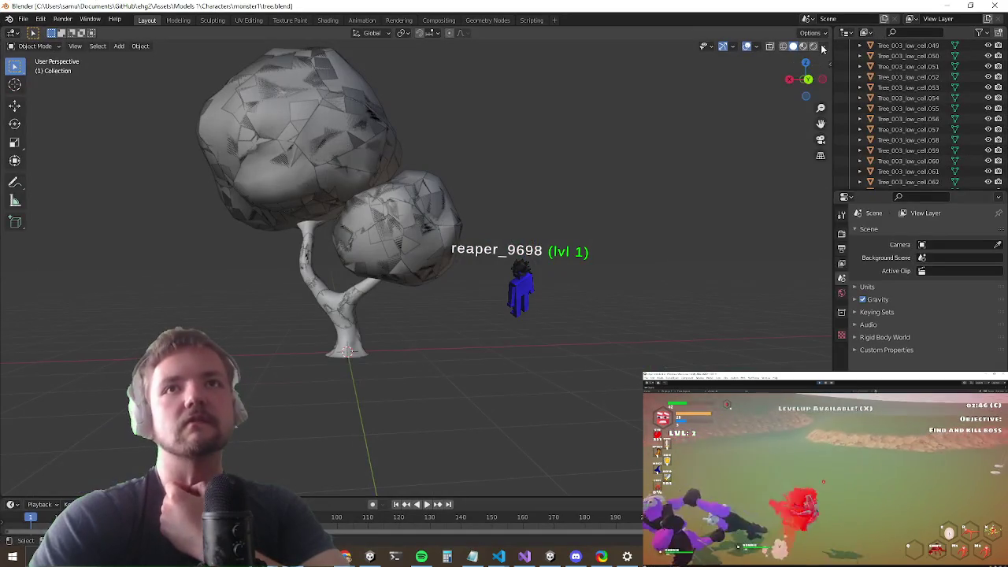
# Step: Enable viewport Statistics, showing 97 objects and 15,906 triangles in the tree file
pyautogui.click(823, 46)
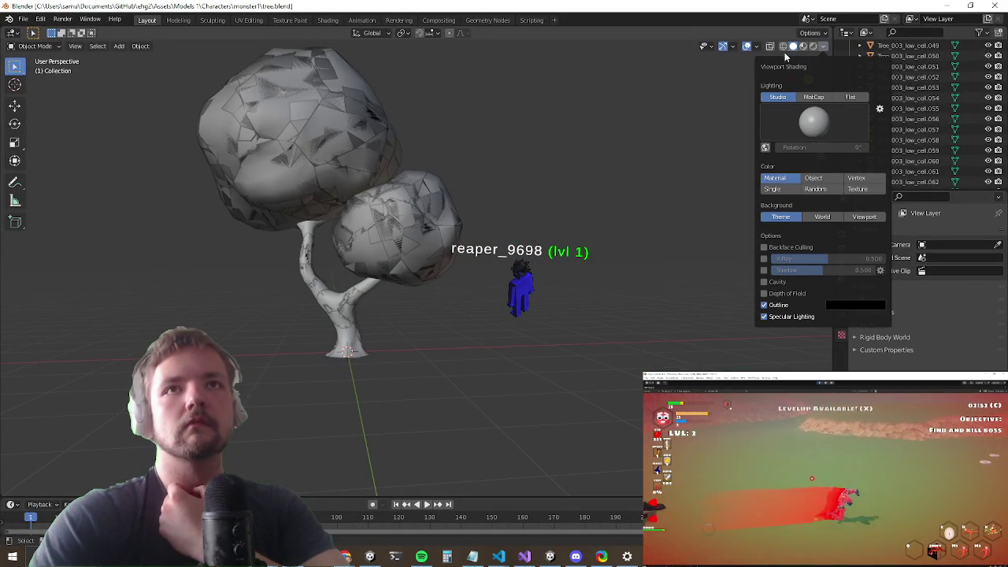
pyautogui.click(756, 49)
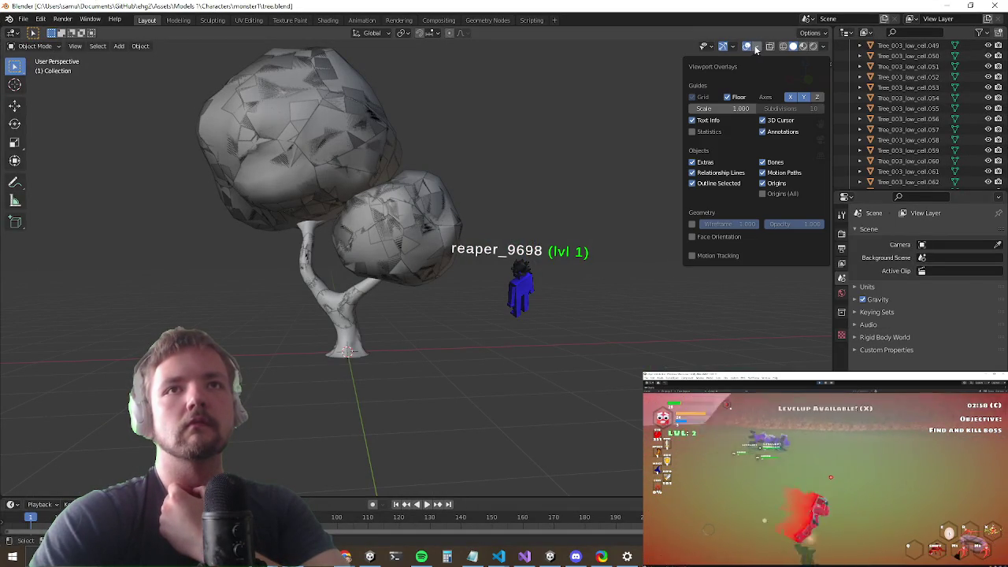
pyautogui.click(733, 47)
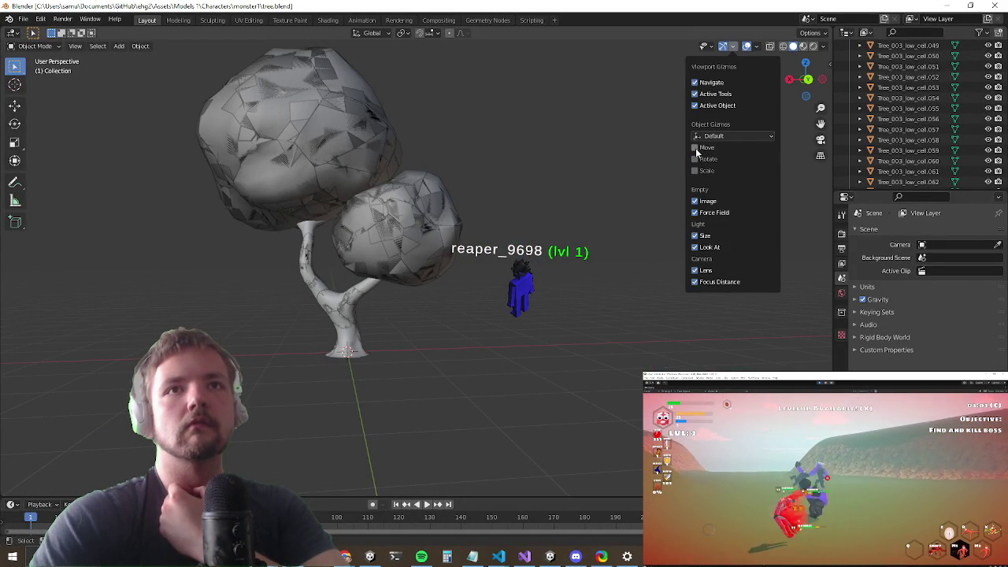
pyautogui.moveTo(760, 50)
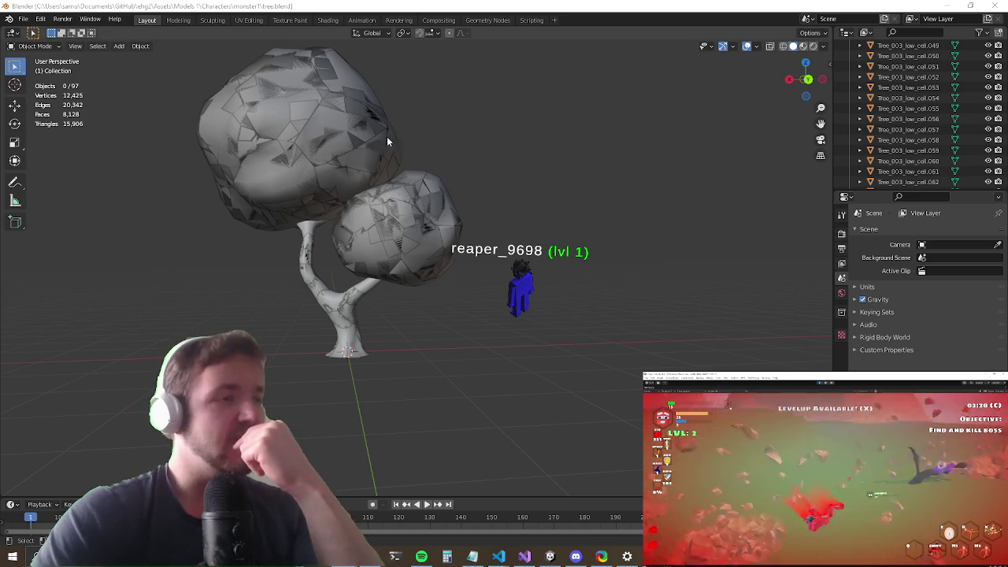
# Step: Locate an existing tree's Tree_leaves_04 material, then select a foliage piece of the imported tree
pyautogui.click(947, 5)
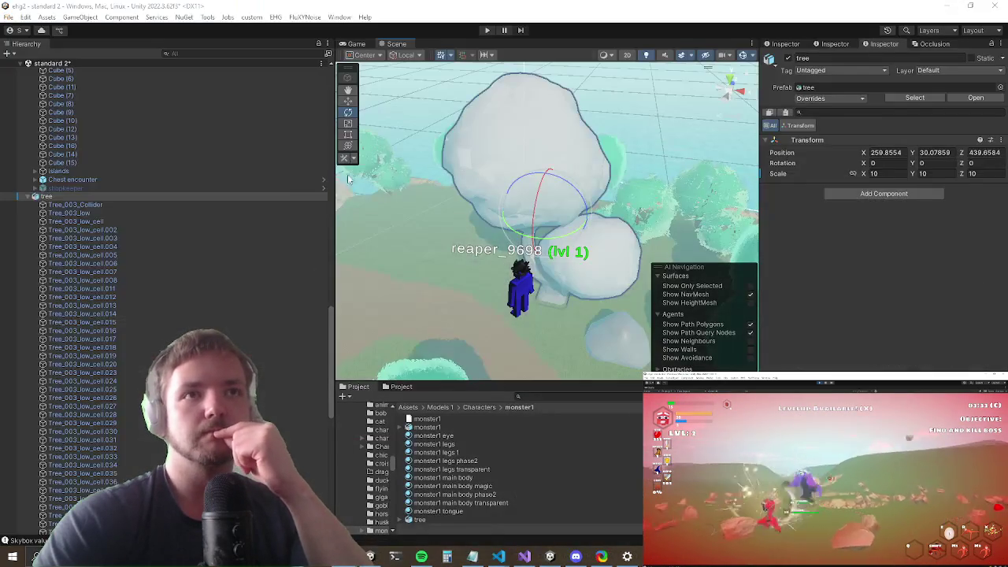
pyautogui.moveTo(659, 229); pyautogui.dragTo(381, 340)
pyautogui.click(430, 356)
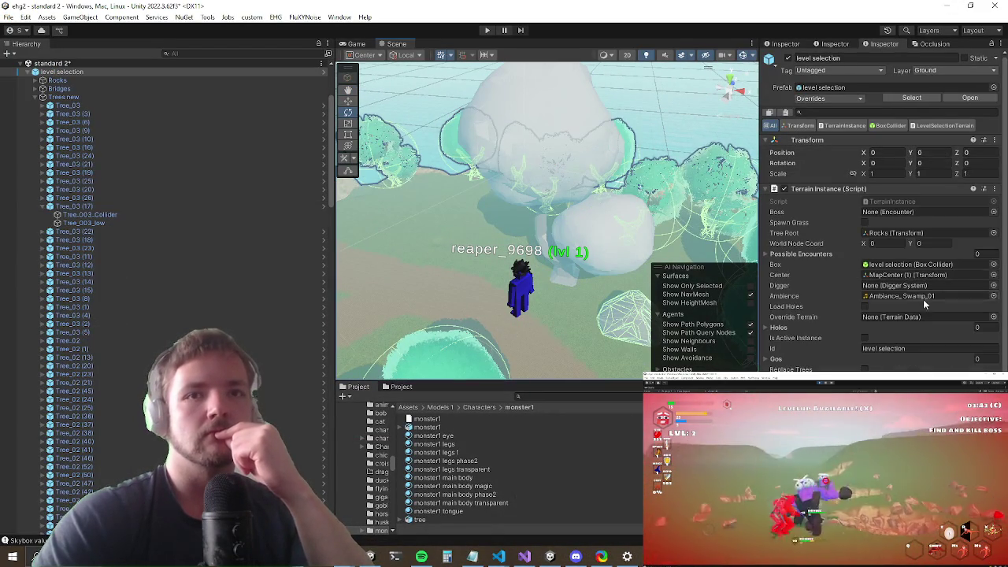
pyautogui.scroll(-5, 923, 299)
pyautogui.click(464, 357)
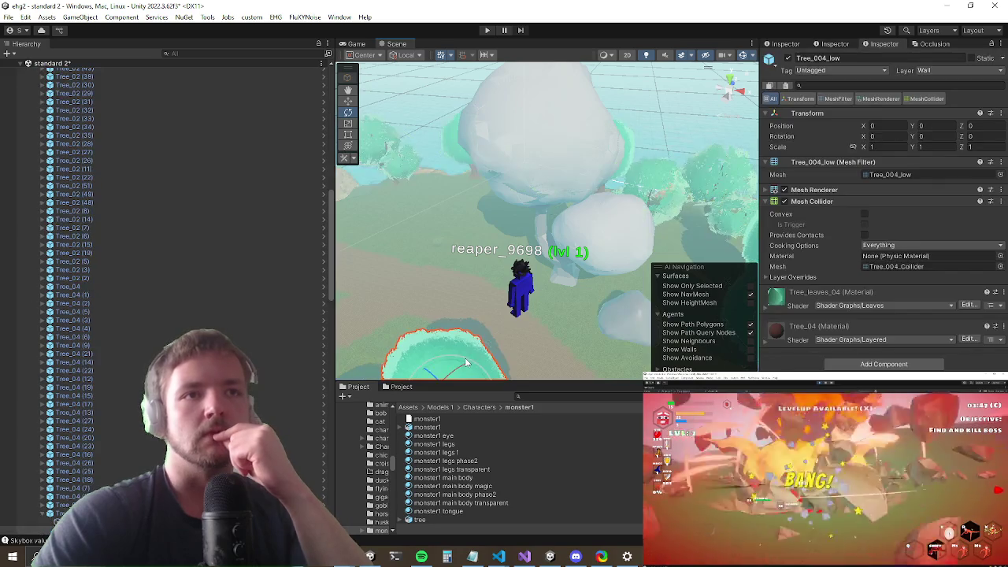
pyautogui.rightClick(816, 294)
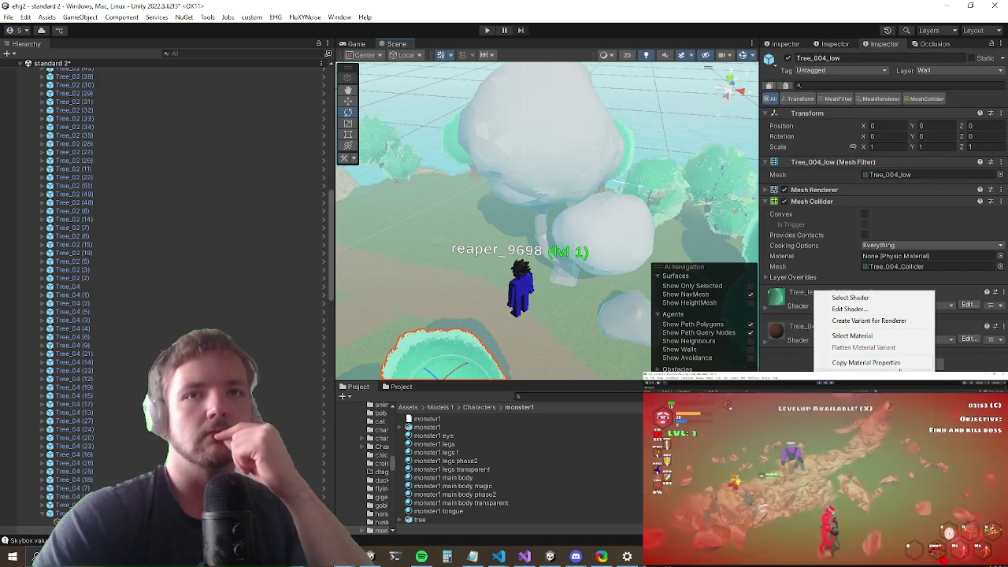
pyautogui.click(880, 337)
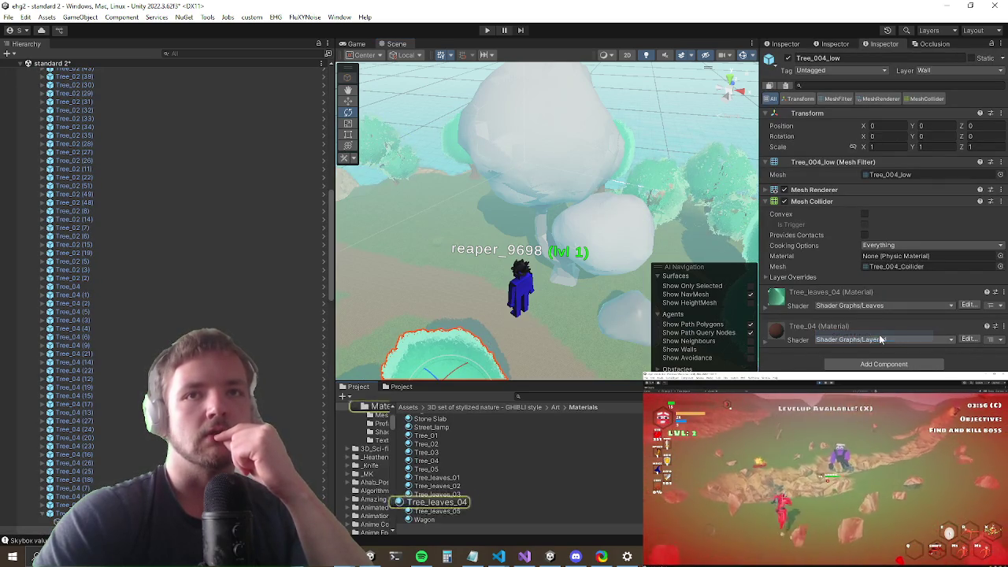
pyautogui.click(542, 155)
pyautogui.click(545, 128)
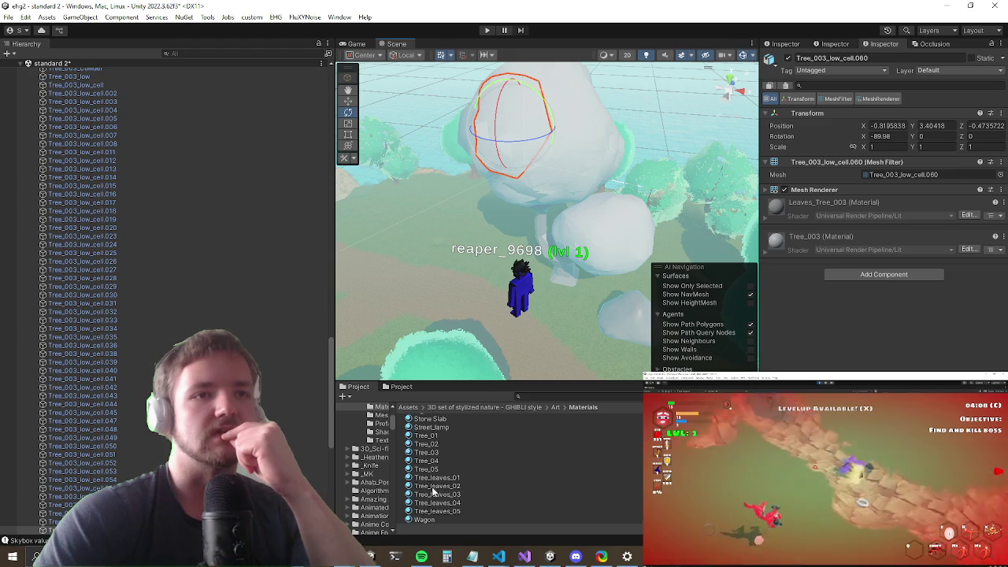
# Step: Apply Tree_leaves_03 to the first foliage piece and to Tree_003_low_cell.057
pyautogui.moveTo(437, 494)
pyautogui.mouseDown()
pyautogui.moveTo(489, 299)
pyautogui.moveTo(512, 130)
pyautogui.mouseUp()
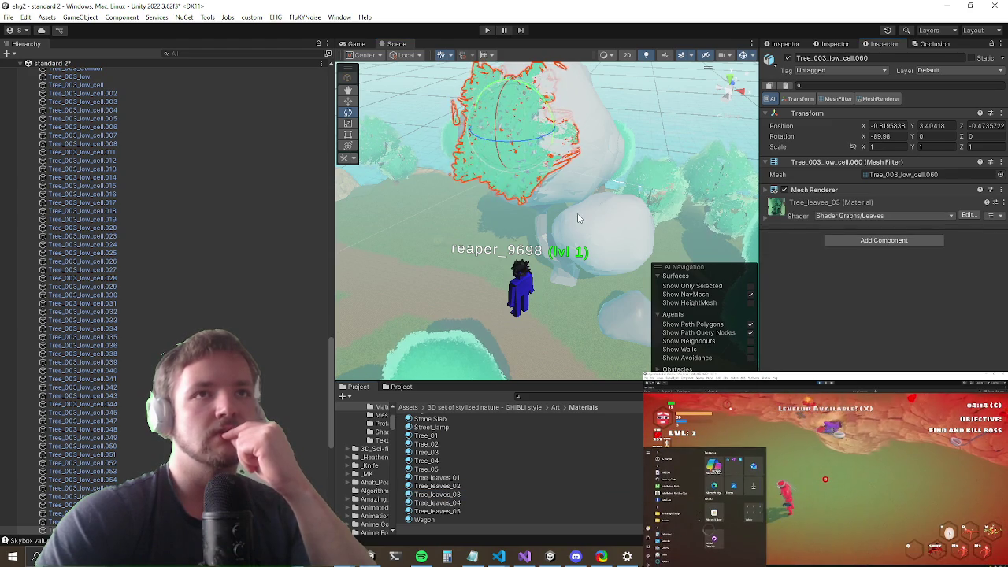
pyautogui.moveTo(577, 218); pyautogui.dragTo(599, 189)
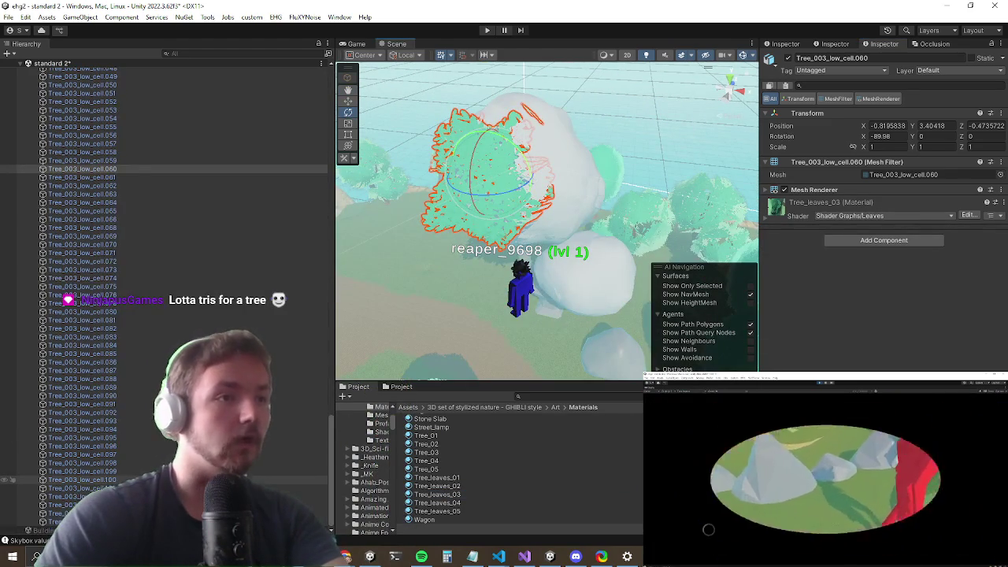
pyautogui.click(564, 175)
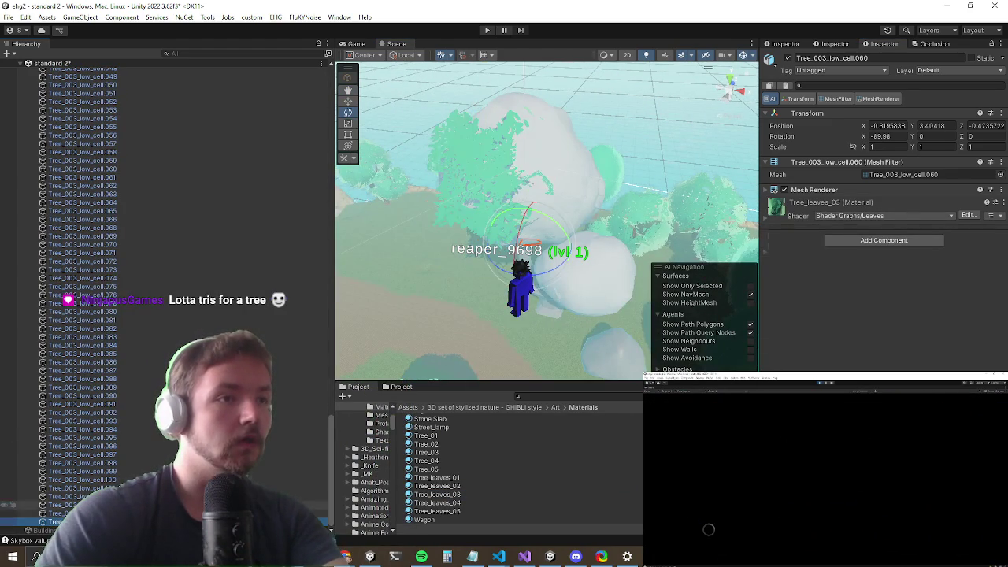
pyautogui.click(564, 174)
pyautogui.click(535, 163)
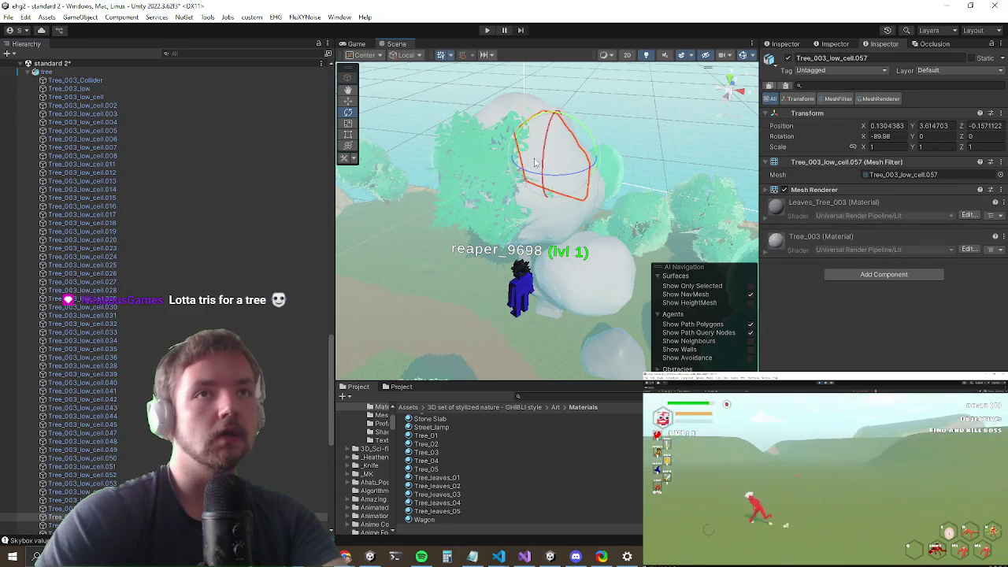
pyautogui.moveTo(535, 163)
pyautogui.mouseDown()
pyautogui.moveTo(425, 207)
pyautogui.moveTo(377, 252)
pyautogui.moveTo(409, 355)
pyautogui.mouseUp()
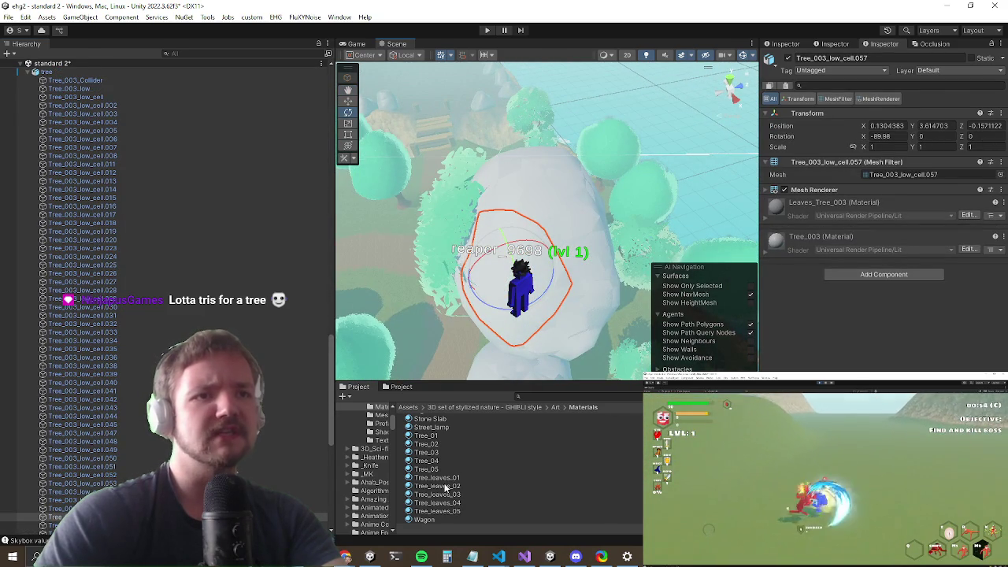
pyautogui.moveTo(435, 492)
pyautogui.mouseDown()
pyautogui.moveTo(429, 300)
pyautogui.moveTo(488, 252)
pyautogui.mouseUp()
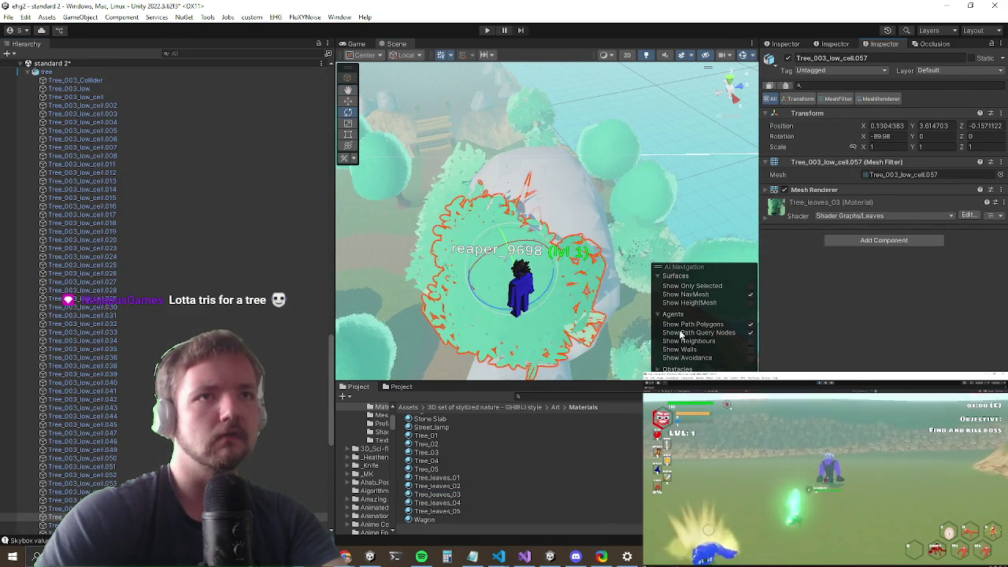
pyautogui.moveTo(519, 213)
pyautogui.mouseDown()
pyautogui.moveTo(650, 103)
pyautogui.moveTo(555, 228)
pyautogui.moveTo(380, 229)
pyautogui.moveTo(497, 178)
pyautogui.mouseUp()
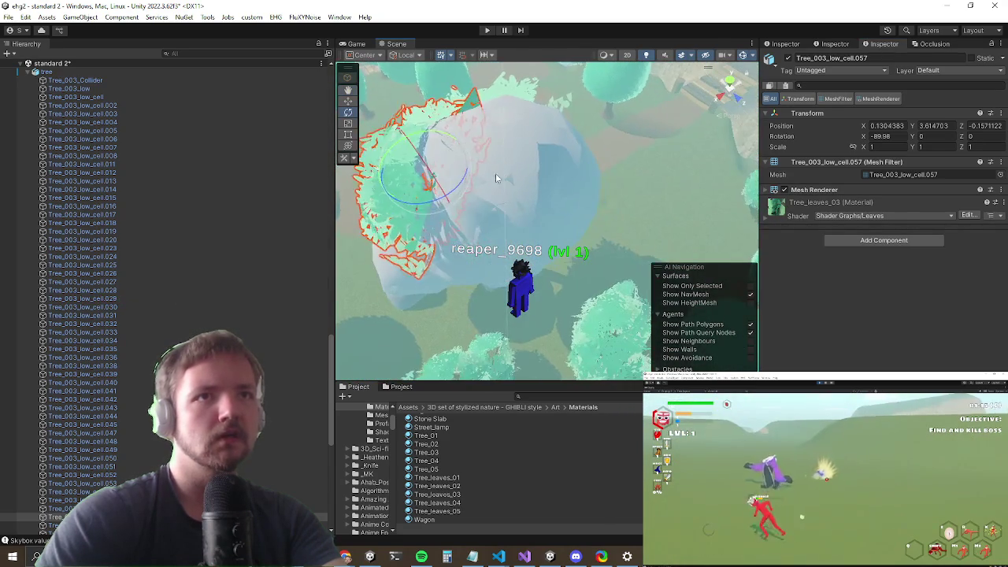
# Step: Apply Tree_leaves_03 to Tree_003_low_cell.064, then select cell .090
pyautogui.click(496, 177)
pyautogui.click(538, 166)
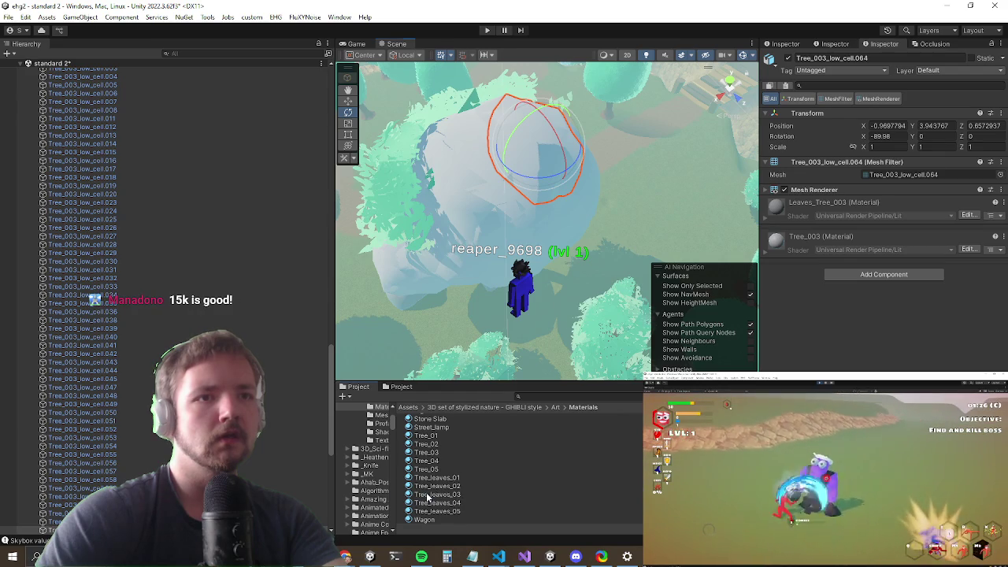
pyautogui.moveTo(446, 494); pyautogui.dragTo(911, 349)
pyautogui.click(453, 185)
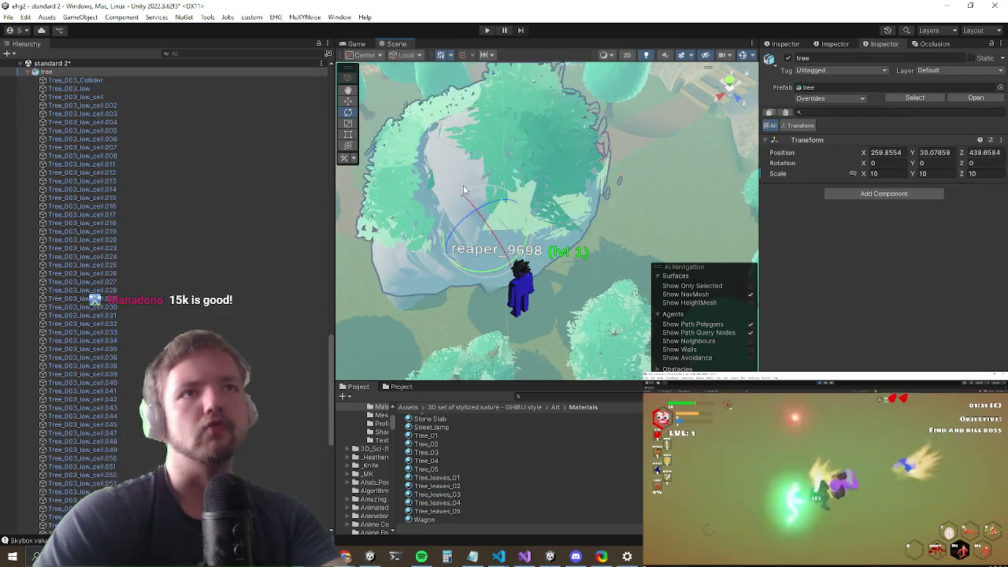
pyautogui.scroll(-2, 149, 200)
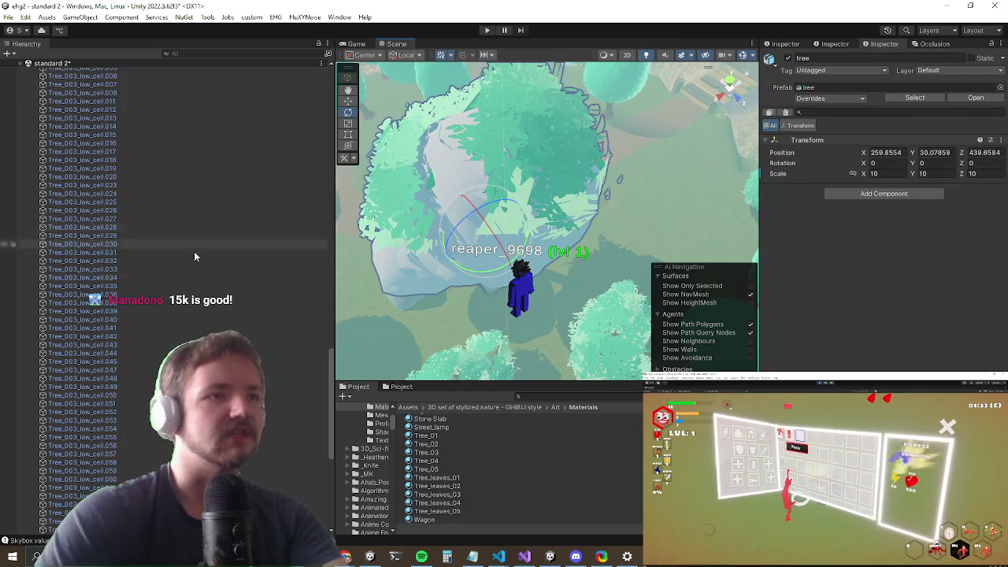
pyautogui.moveTo(473, 158)
pyautogui.mouseDown()
pyautogui.moveTo(493, 107)
pyautogui.moveTo(531, 100)
pyautogui.moveTo(567, 149)
pyautogui.moveTo(546, 166)
pyautogui.mouseUp()
pyautogui.click(546, 166)
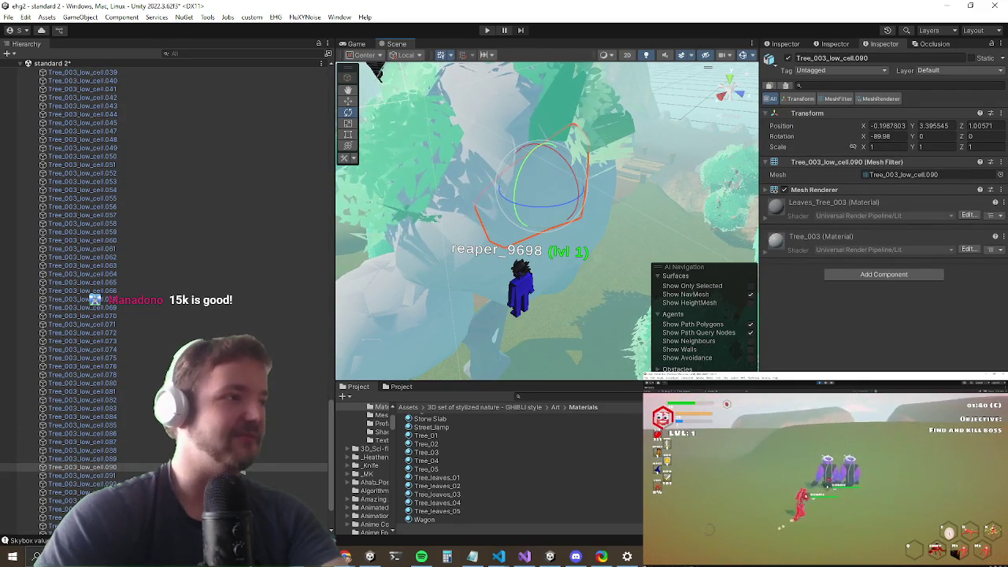
# Step: In Blender, delete five foliage cells, then select cells .026 and .066
pyautogui.hotkey('alt', 'Tab')
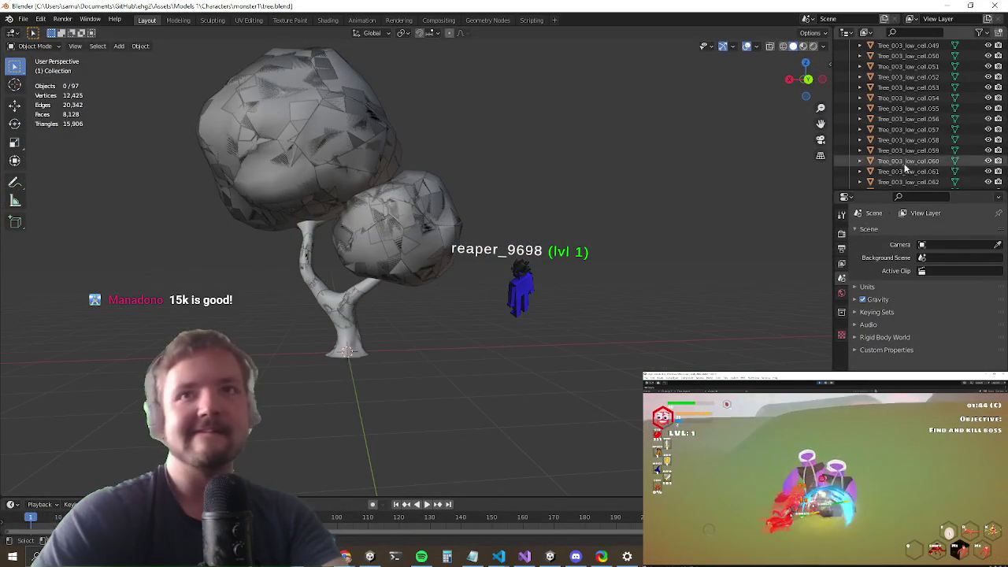
pyautogui.moveTo(331, 134); pyautogui.dragTo(277, 153)
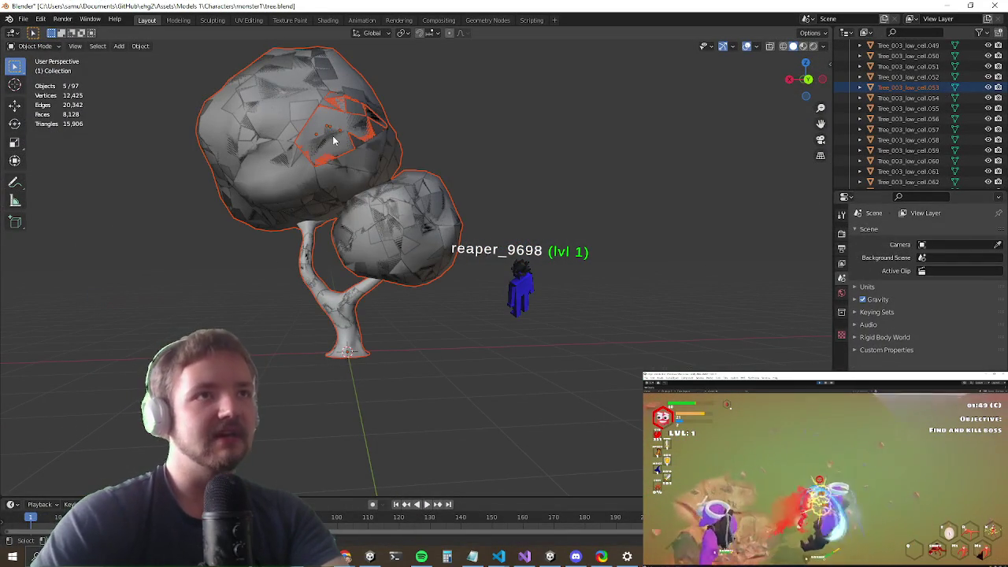
pyautogui.press('Delete')
pyautogui.click(272, 188)
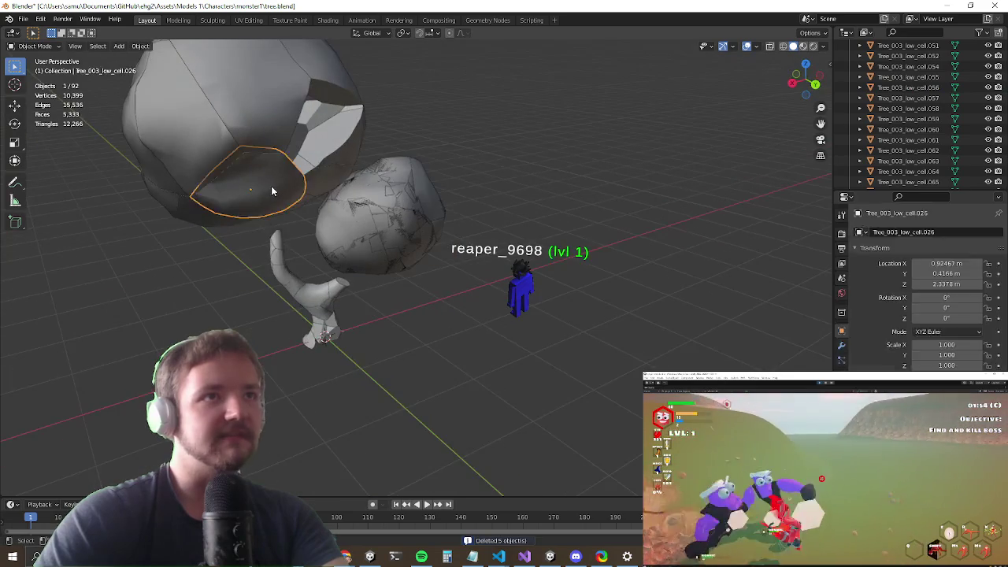
pyautogui.press('Delete')
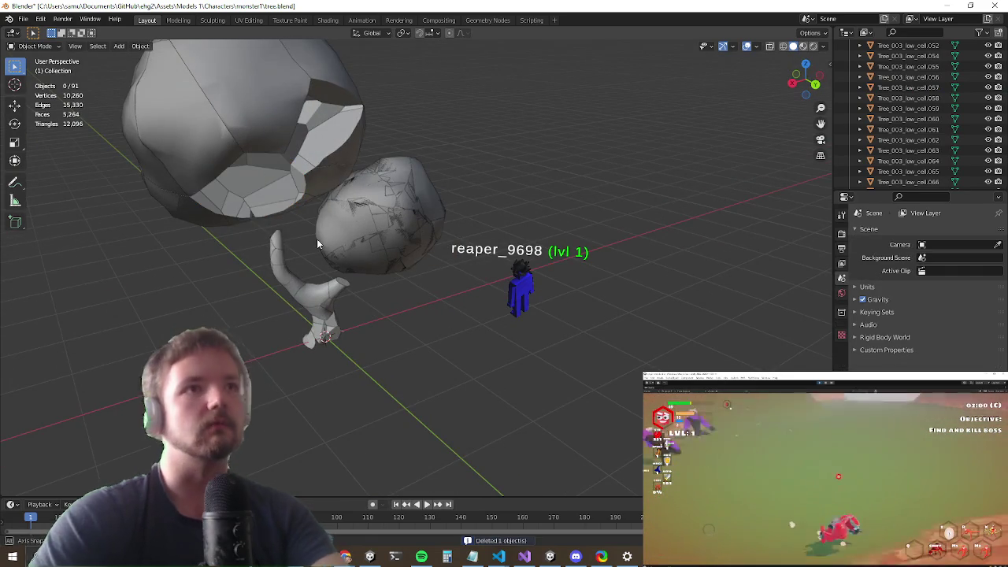
pyautogui.hotkey('ctrl', 'z')
pyautogui.hotkey('ctrl', 'z')
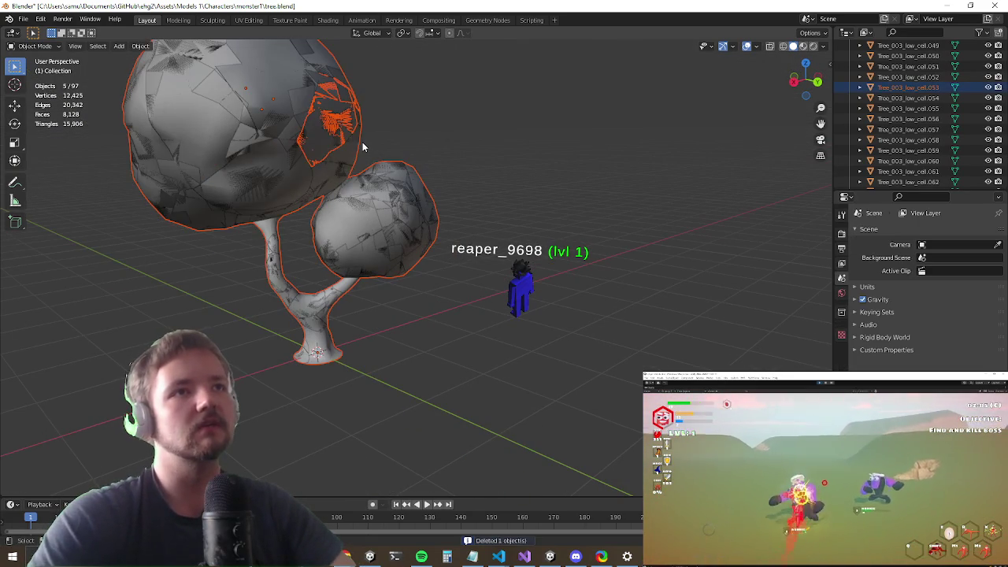
pyautogui.click(271, 146)
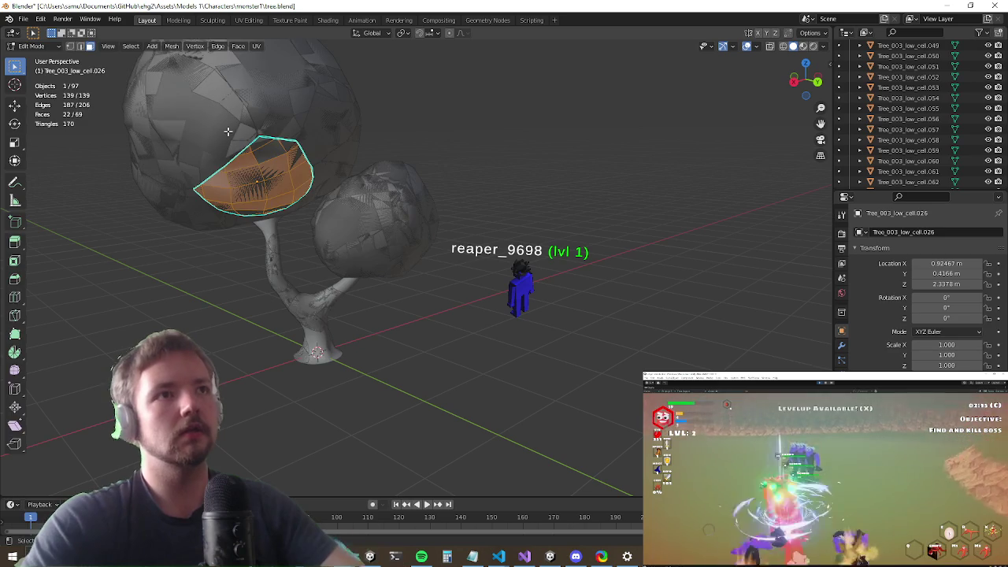
pyautogui.click(228, 137)
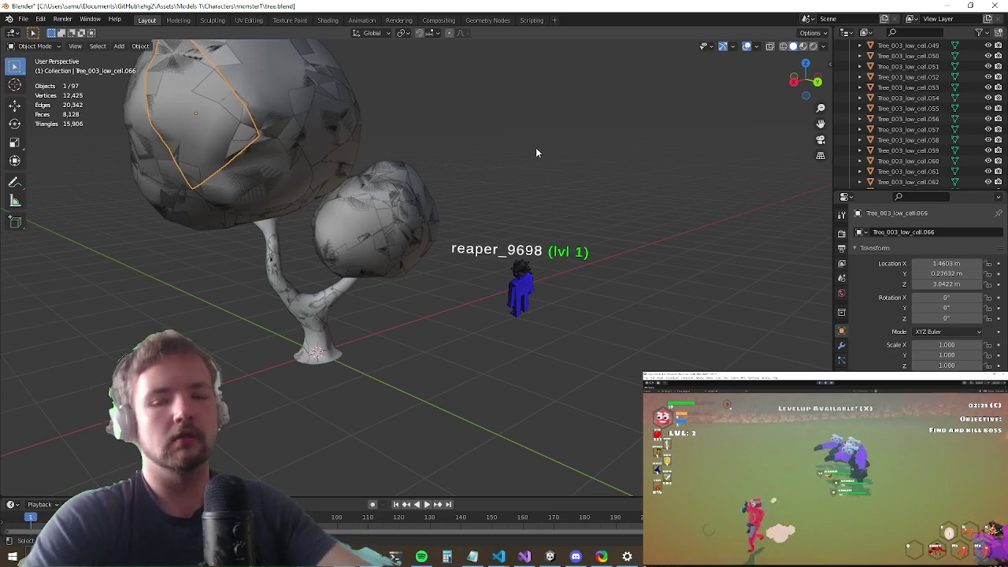
# Step: View the tree in Front view, box-select all foliage cells, then deselect everything
pyautogui.press('KP_1')
pyautogui.scroll(-3, 408, 112)
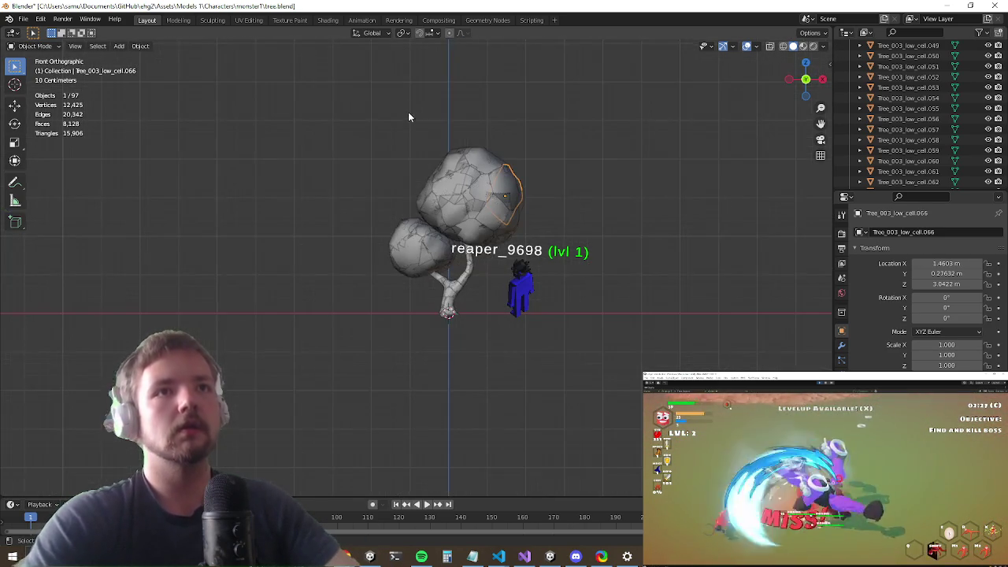
pyautogui.moveTo(364, 85); pyautogui.dragTo(589, 251)
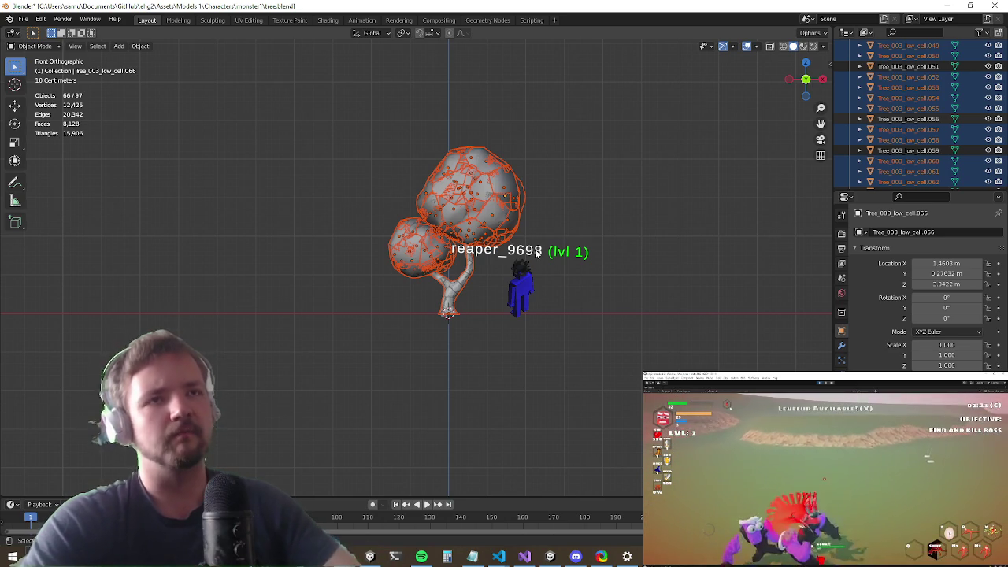
pyautogui.hotkey('alt', 'a')
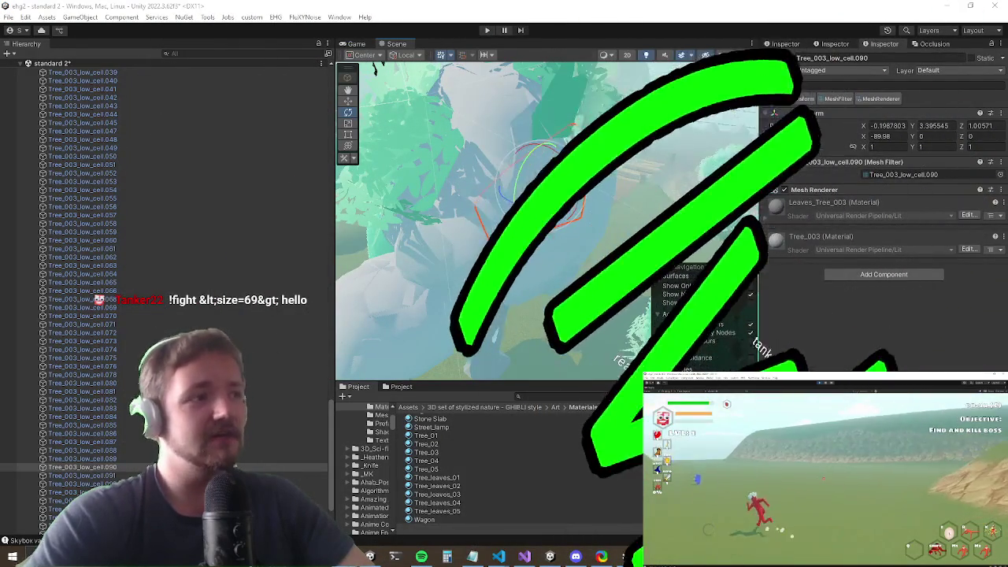
# Step: Apply Tree_leaves_01 to a foliage cell and to Tree_003_low_cell.071
pyautogui.scroll(-3, 559, 205)
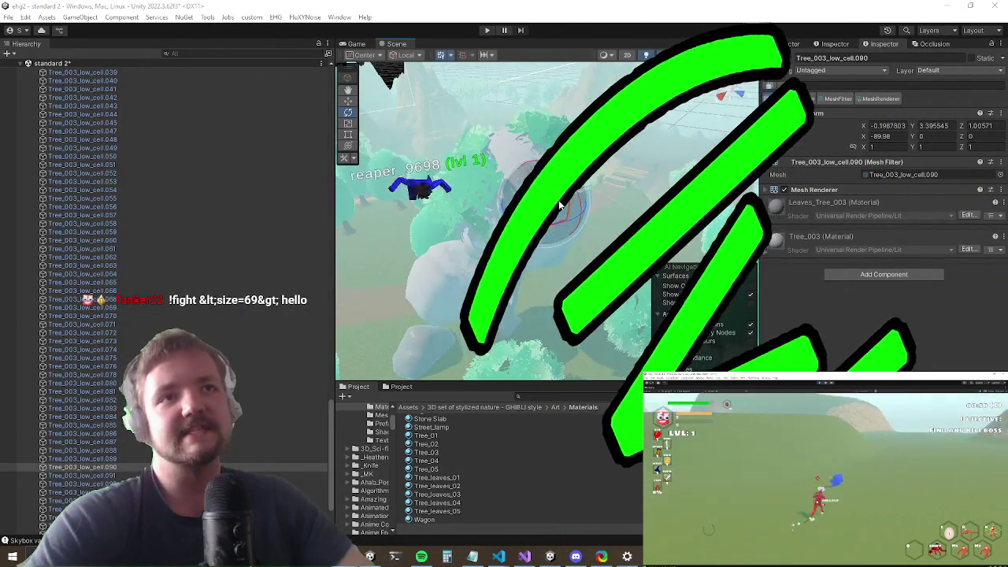
pyautogui.scroll(3, 560, 205)
pyautogui.click(438, 477)
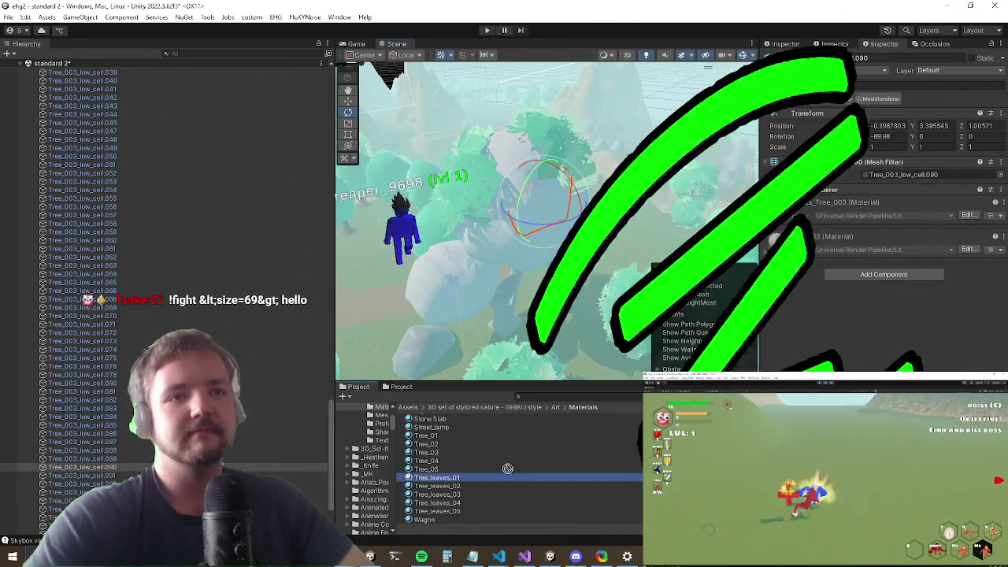
pyautogui.moveTo(508, 468); pyautogui.dragTo(551, 197)
pyautogui.scroll(3, 567, 107)
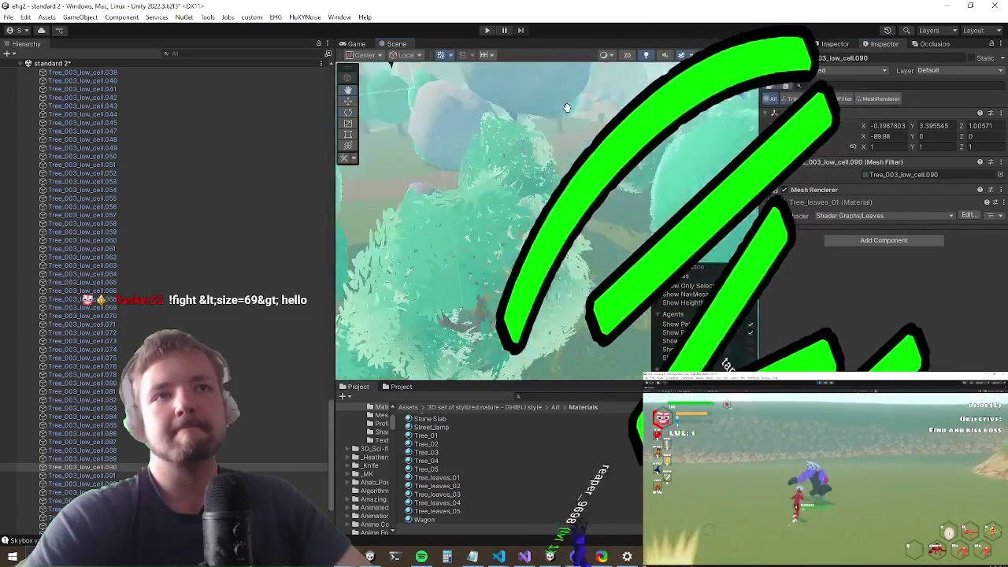
pyautogui.moveTo(566, 107)
pyautogui.mouseDown()
pyautogui.moveTo(449, 175)
pyautogui.moveTo(271, 209)
pyautogui.mouseUp()
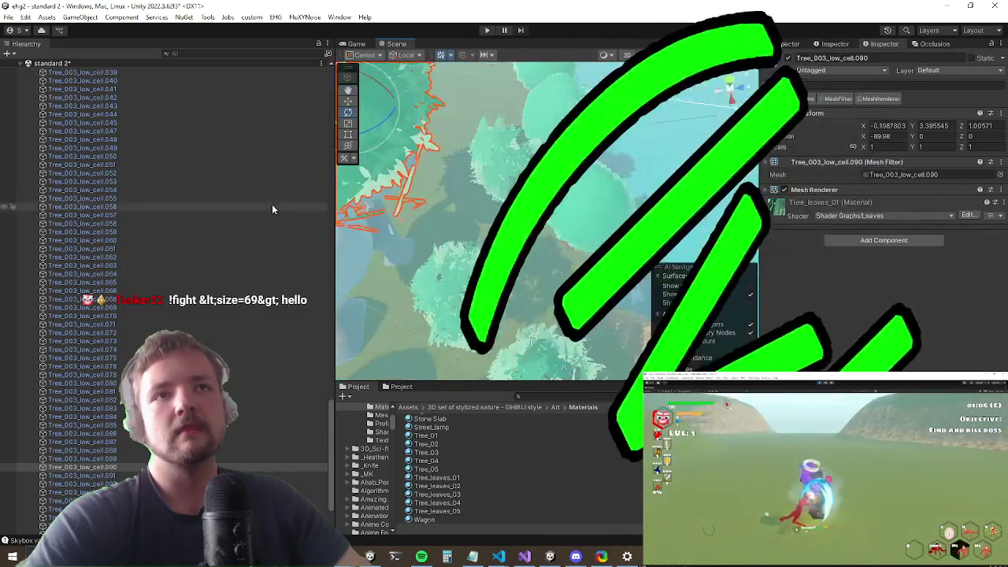
pyautogui.scroll(3, 511, 265)
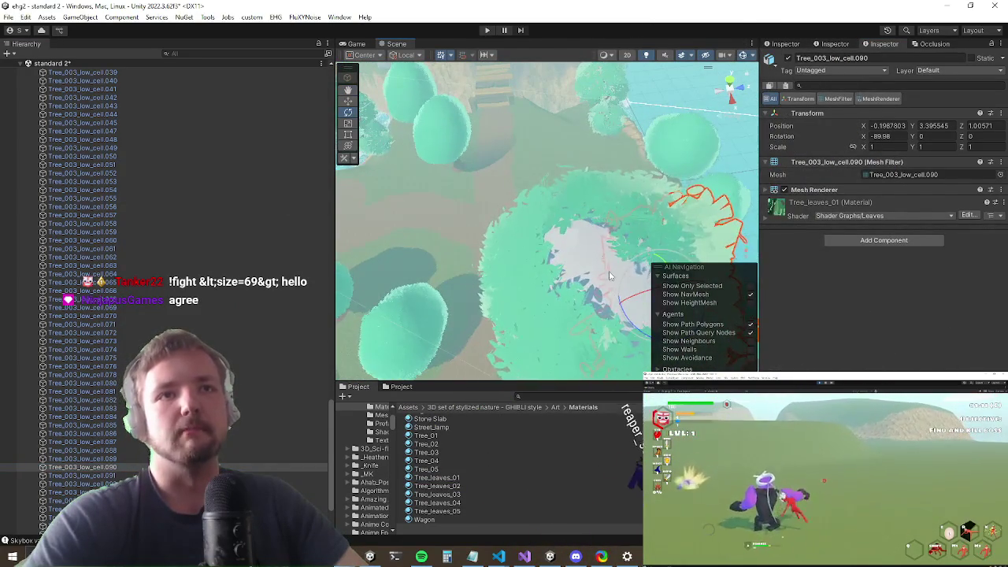
pyautogui.click(587, 260)
pyautogui.moveTo(587, 260)
pyautogui.mouseDown()
pyautogui.moveTo(460, 293)
pyautogui.moveTo(444, 425)
pyautogui.mouseUp()
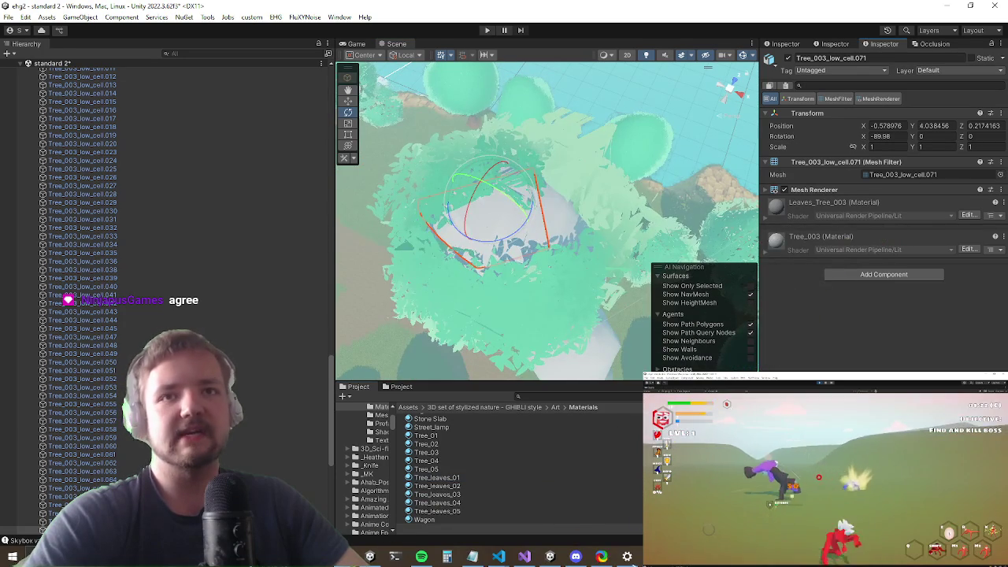
pyautogui.moveTo(551, 260)
pyautogui.mouseDown()
pyautogui.moveTo(585, 199)
pyautogui.moveTo(540, 159)
pyautogui.moveTo(445, 262)
pyautogui.mouseUp()
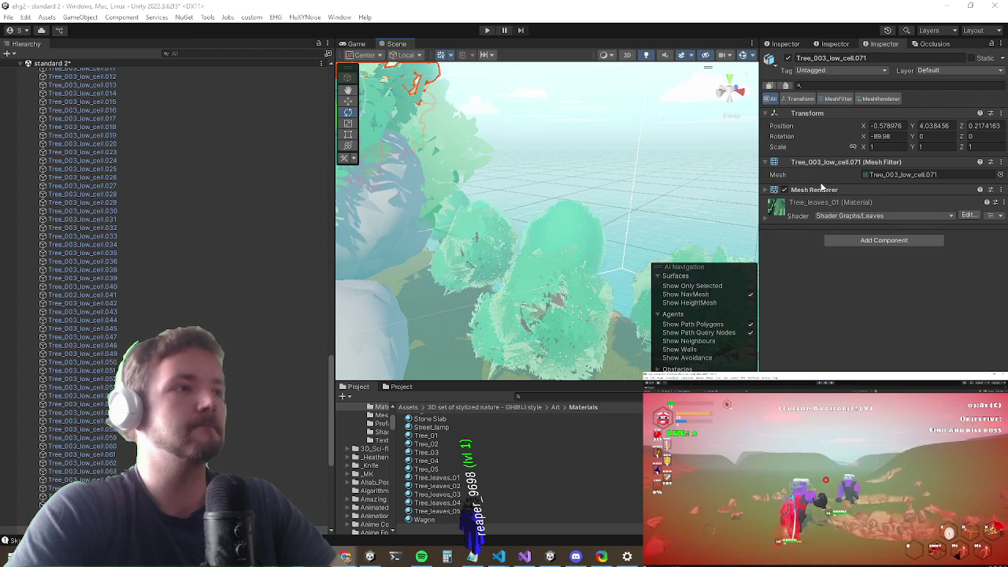
# Step: Apply Tree_leaves_03 to foliage cells Tree_003_low_cell.006 and .023
pyautogui.moveTo(646, 168)
pyautogui.mouseDown()
pyautogui.moveTo(475, 207)
pyautogui.moveTo(588, 178)
pyautogui.moveTo(550, 227)
pyautogui.mouseUp()
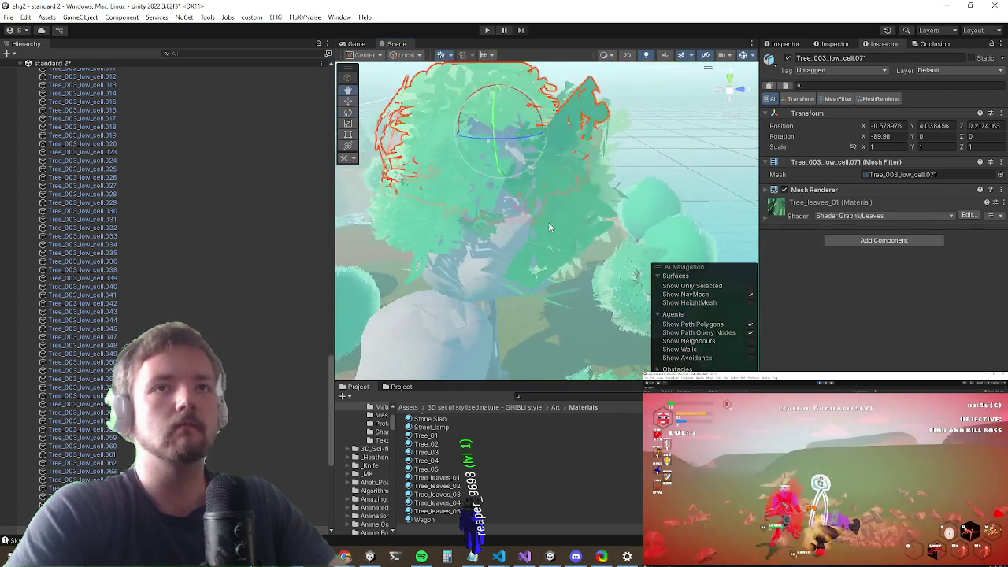
pyautogui.click(497, 255)
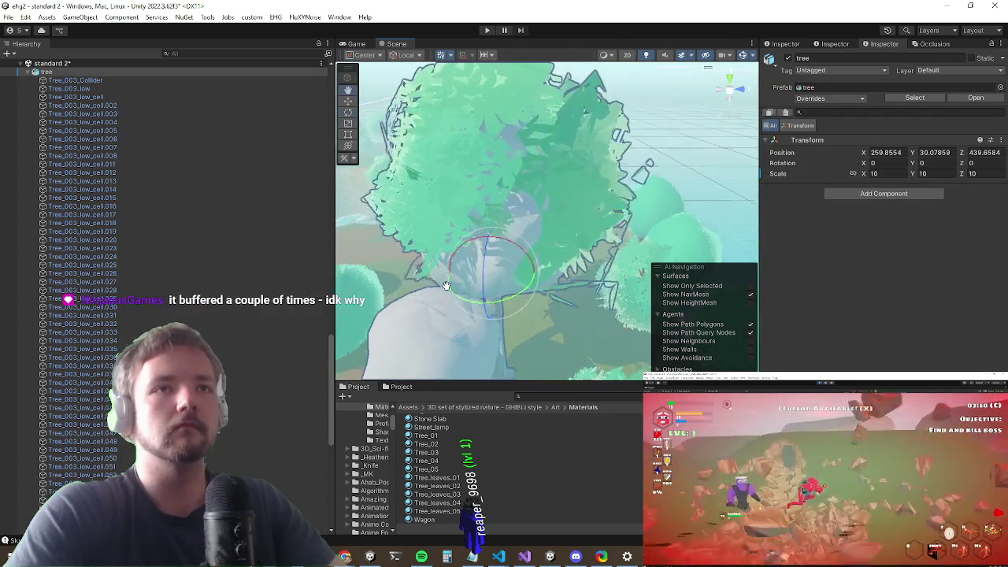
pyautogui.moveTo(446, 285); pyautogui.dragTo(528, 200)
pyautogui.click(528, 200)
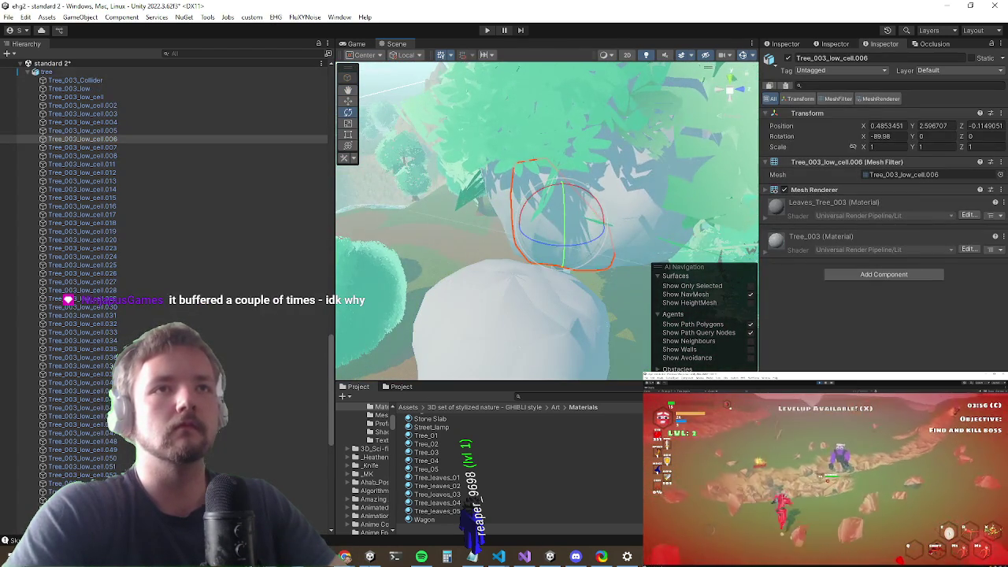
pyautogui.moveTo(429, 495)
pyautogui.mouseDown()
pyautogui.moveTo(670, 150)
pyautogui.moveTo(682, 157)
pyautogui.mouseUp()
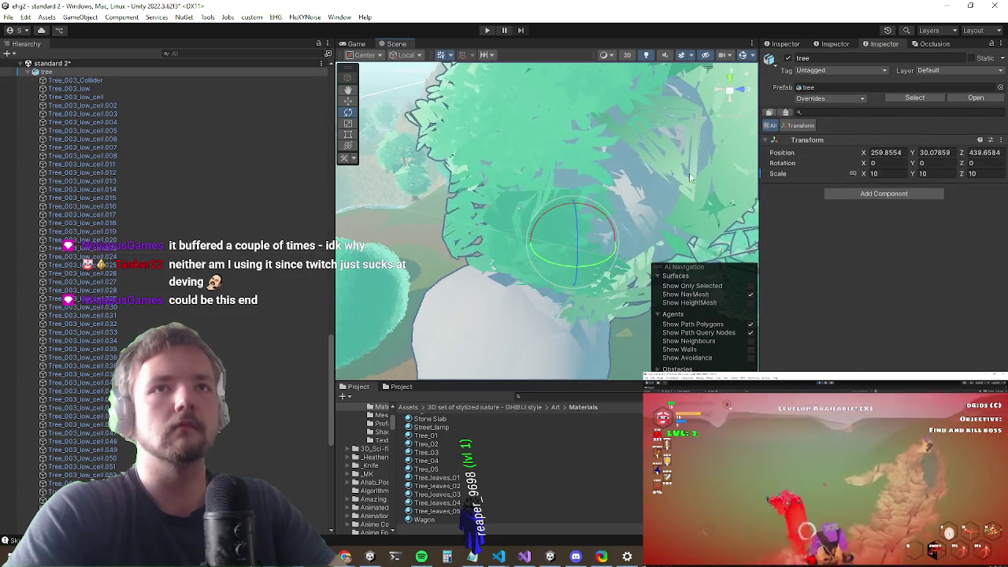
pyautogui.click(689, 173)
pyautogui.moveTo(431, 496)
pyautogui.mouseDown()
pyautogui.moveTo(552, 236)
pyautogui.moveTo(631, 165)
pyautogui.moveTo(551, 205)
pyautogui.moveTo(479, 269)
pyautogui.moveTo(587, 223)
pyautogui.moveTo(586, 234)
pyautogui.mouseUp()
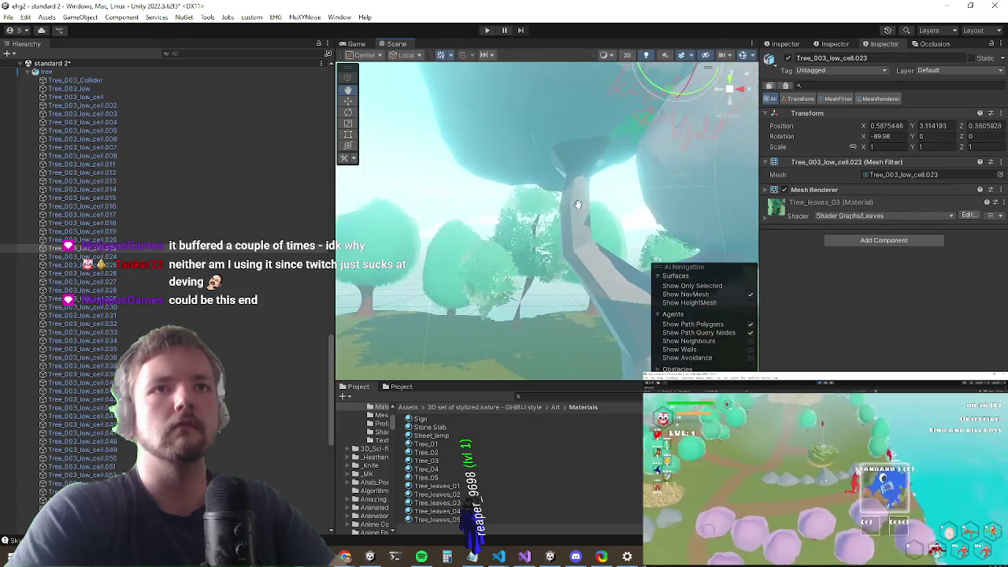
# Step: Apply the Tree_03 material to the Tree_003_Collider trunk and frame it
pyautogui.press('e')
pyautogui.click(587, 234)
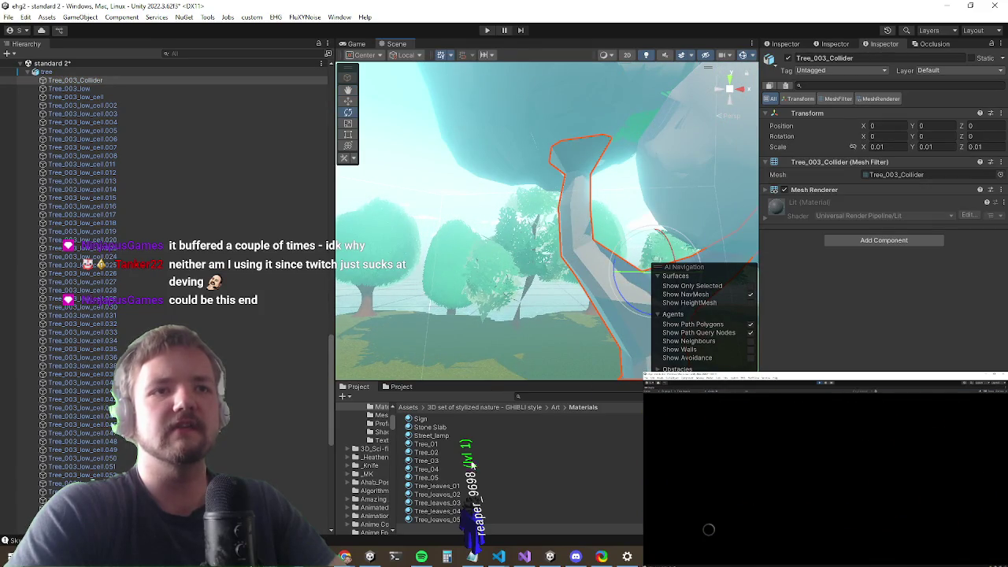
pyautogui.moveTo(439, 461); pyautogui.dragTo(586, 260)
pyautogui.press('f')
pyautogui.moveTo(505, 260)
pyautogui.mouseDown()
pyautogui.moveTo(511, 294)
pyautogui.moveTo(495, 292)
pyautogui.moveTo(523, 277)
pyautogui.moveTo(463, 230)
pyautogui.mouseUp()
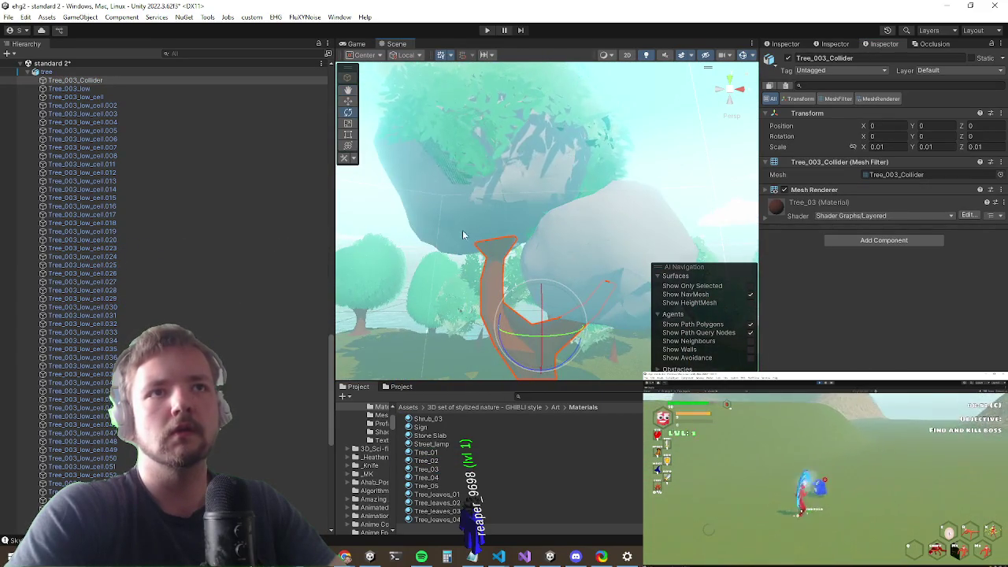
# Step: Select foliage cell ranges .026–.044, then Tree_003_low_cell through .028 in the Hierarchy
pyautogui.click(452, 215)
pyautogui.click(453, 216)
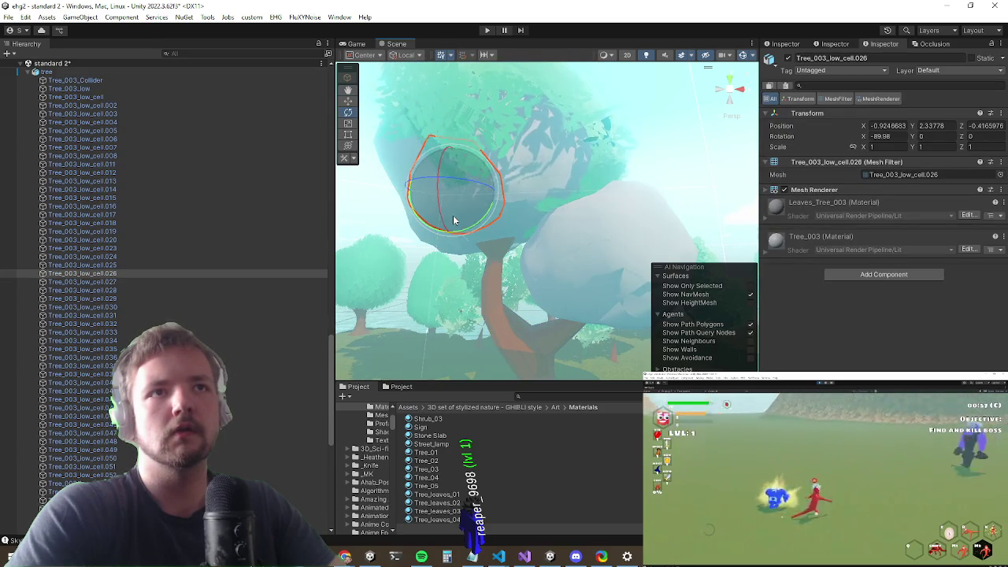
pyautogui.keyDown('shift'); pyautogui.click(114, 420); pyautogui.keyUp('shift')
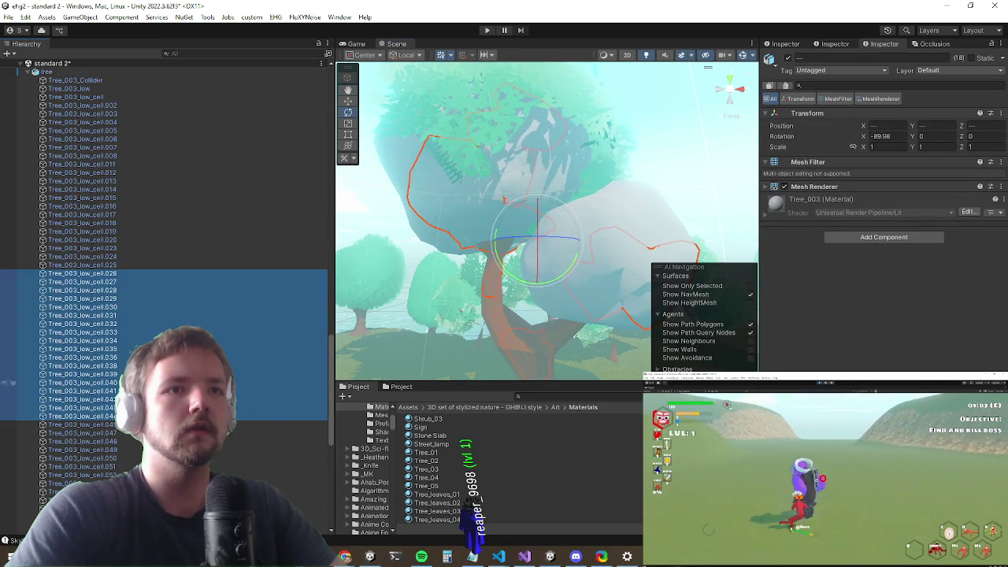
pyautogui.click(122, 97)
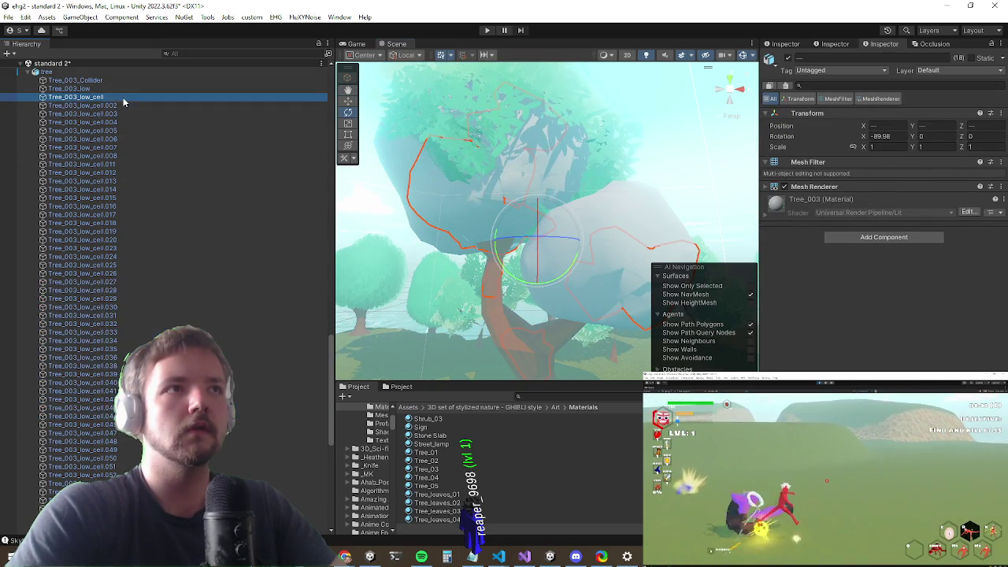
pyautogui.keyDown('shift'); pyautogui.click(112, 291); pyautogui.keyUp('shift')
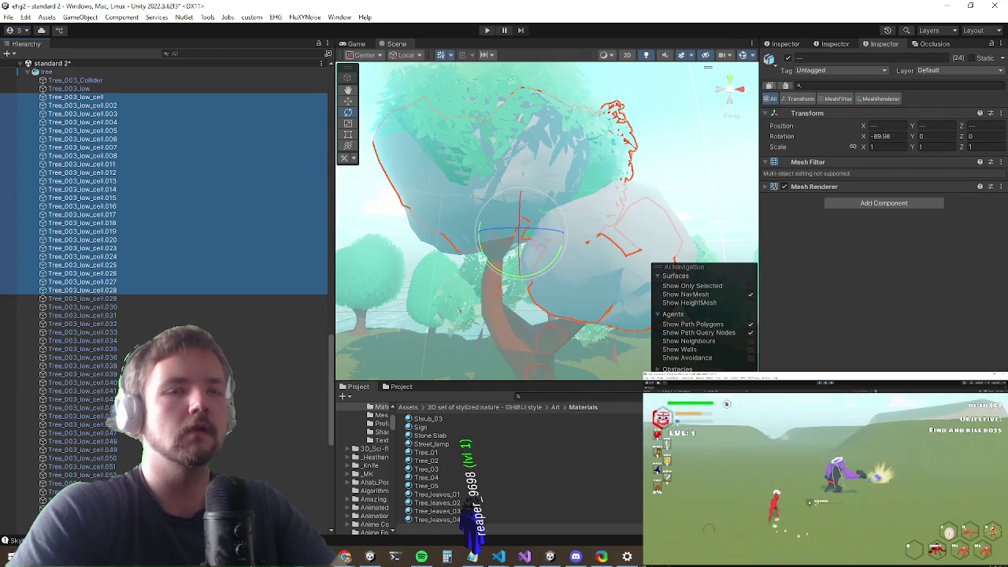
# Step: Select cell Tree_003_low_cell.097 and play-test the level in a maximized game view
pyautogui.moveTo(473, 299)
pyautogui.mouseDown()
pyautogui.moveTo(520, 229)
pyautogui.moveTo(497, 184)
pyautogui.moveTo(511, 162)
pyautogui.moveTo(531, 155)
pyautogui.moveTo(564, 189)
pyautogui.moveTo(600, 153)
pyautogui.moveTo(552, 191)
pyautogui.mouseUp()
pyautogui.click(537, 313)
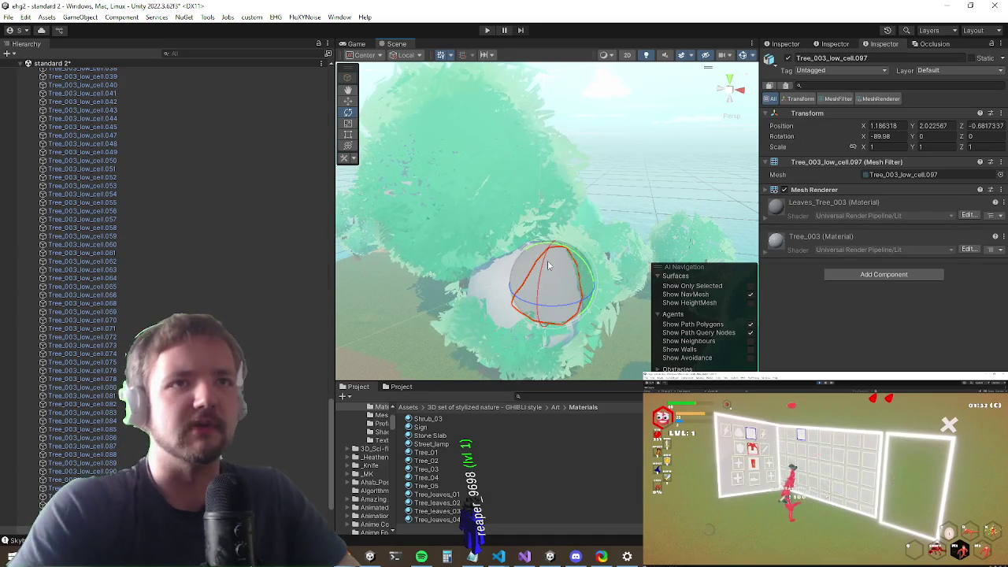
pyautogui.moveTo(509, 293); pyautogui.dragTo(498, 218)
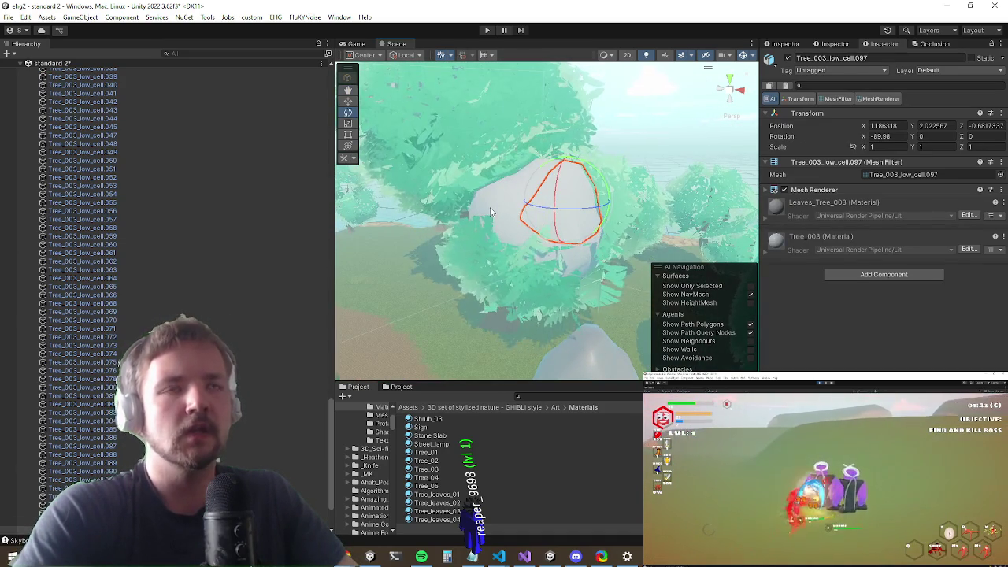
pyautogui.click(490, 211)
pyautogui.click(564, 236)
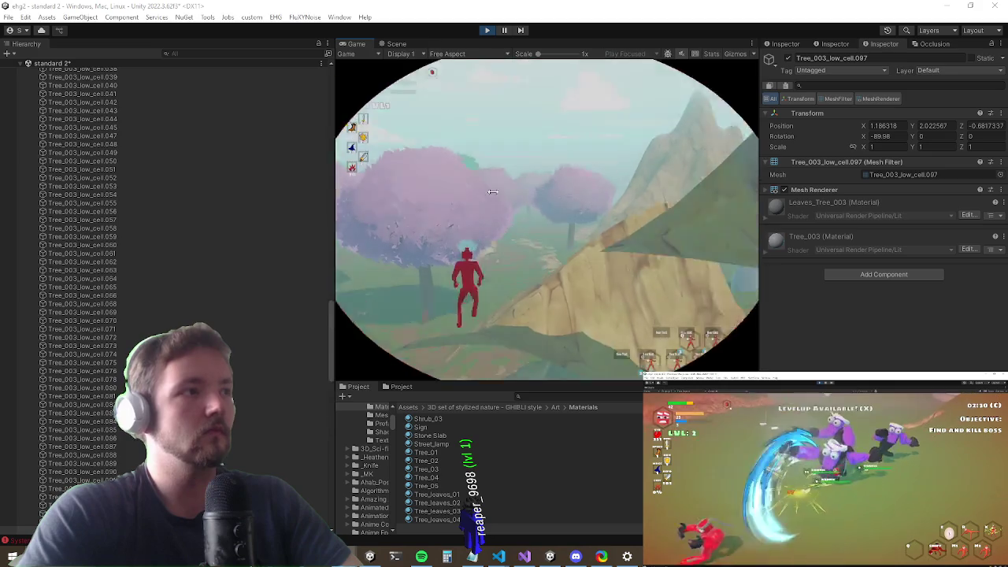
pyautogui.hotkey('shift', 'space')
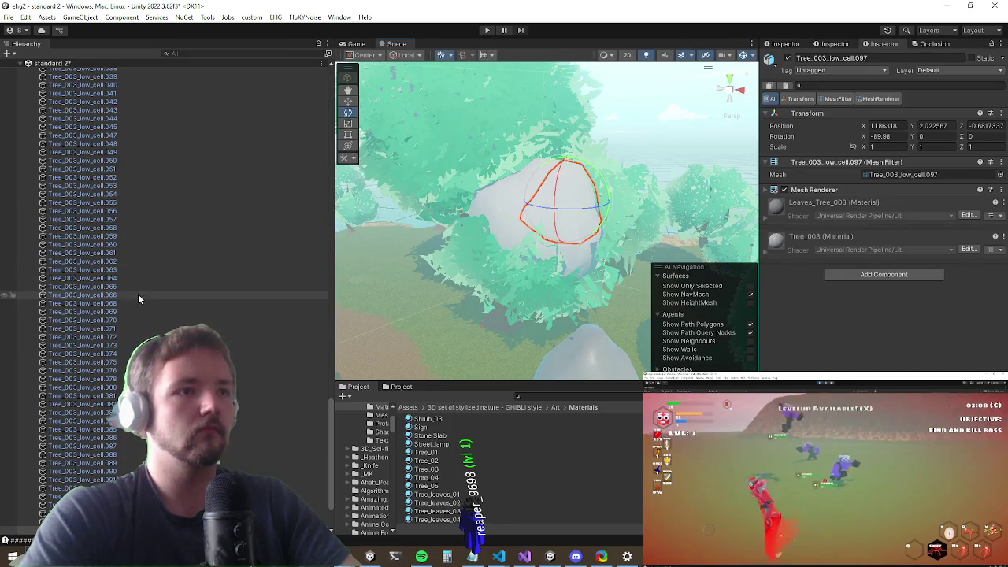
# Step: Delete the level selection object from the Hierarchy and start Play mode
pyautogui.scroll(15, 138, 293)
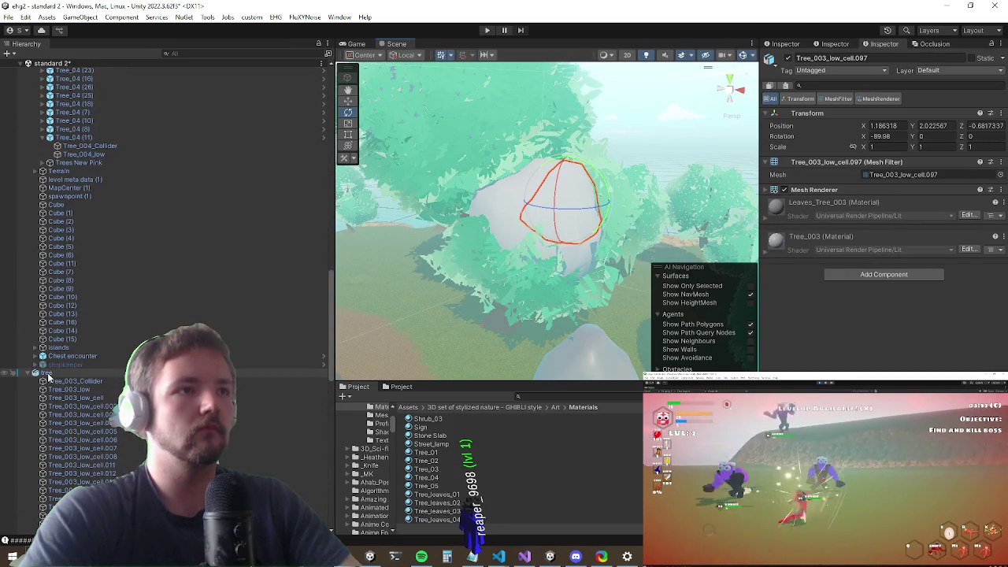
pyautogui.scroll(10, 85, 300)
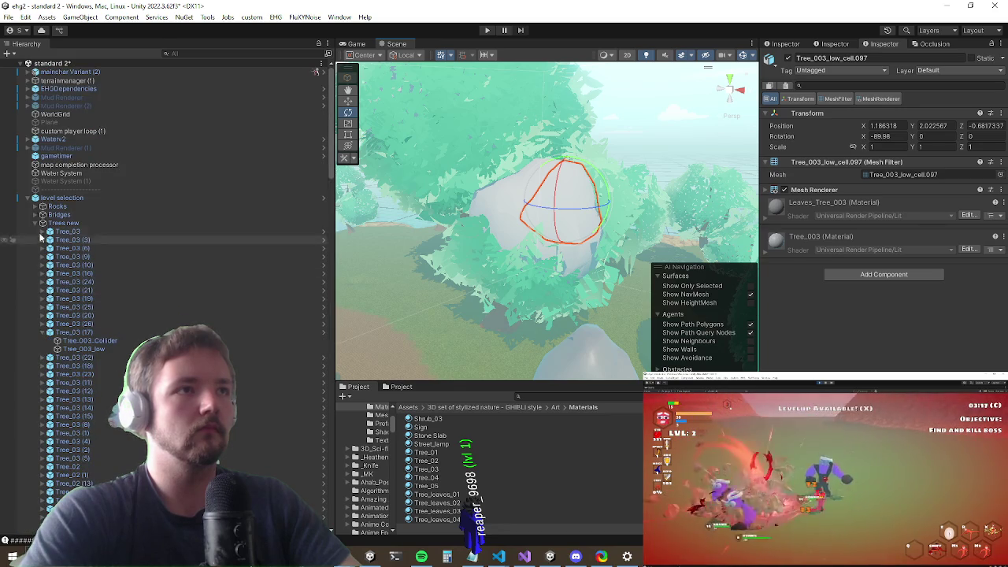
pyautogui.click(29, 197)
pyautogui.rightClick(57, 197)
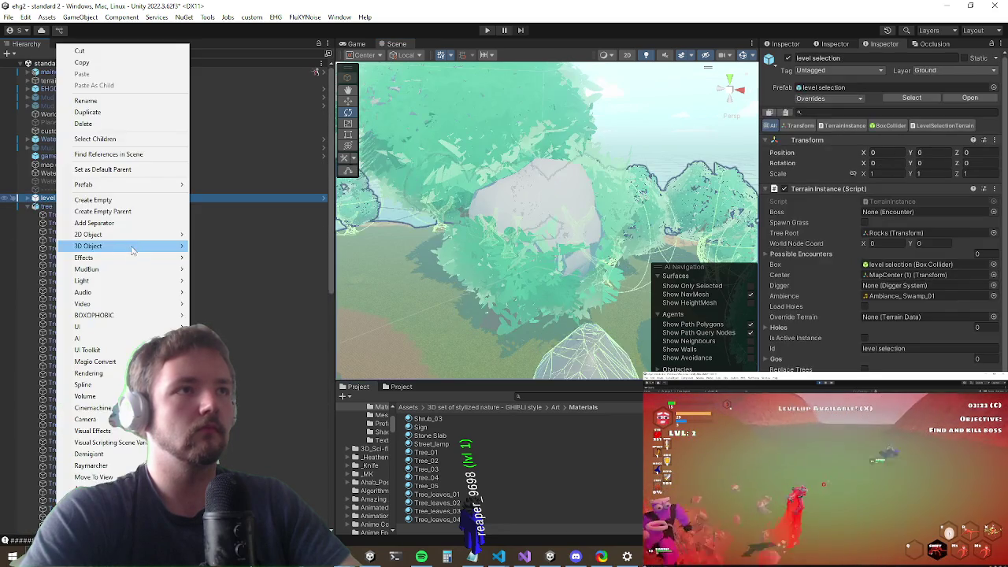
pyautogui.click(117, 126)
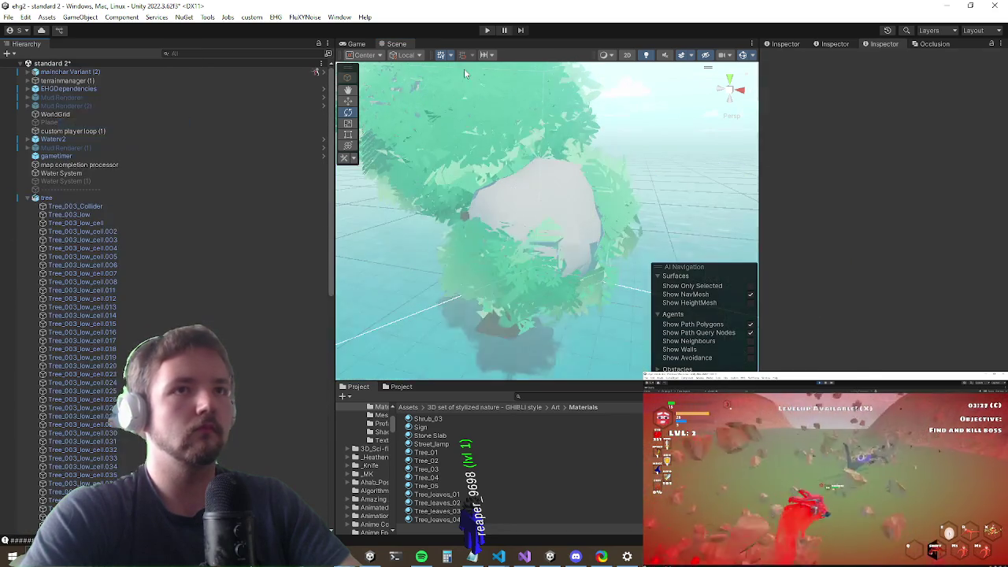
pyautogui.click(487, 30)
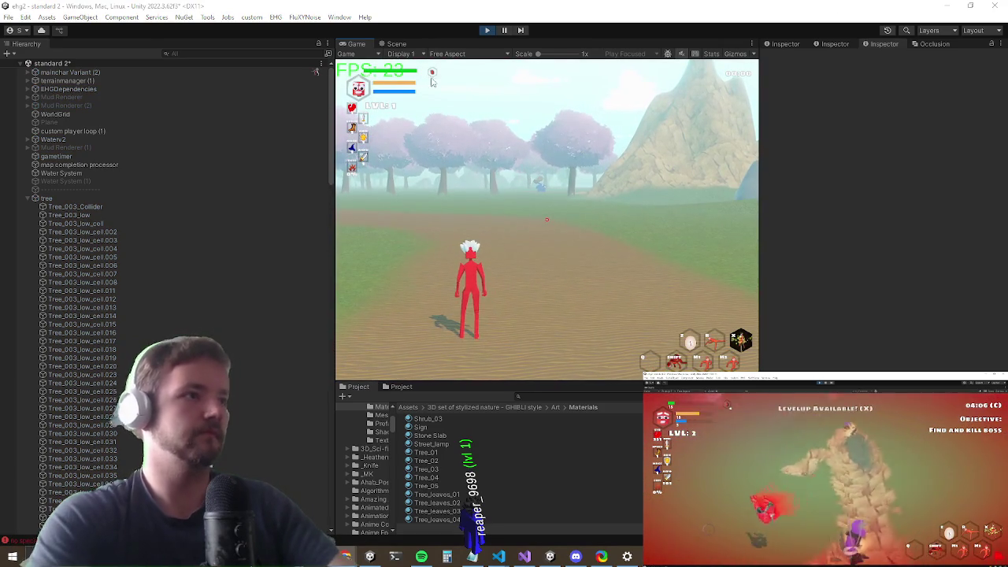
# Step: Maximize the game view and submit the 'sets movementspeed' console command
pyautogui.hotkey('shift', 'space')
pyautogui.write('setstat movem')
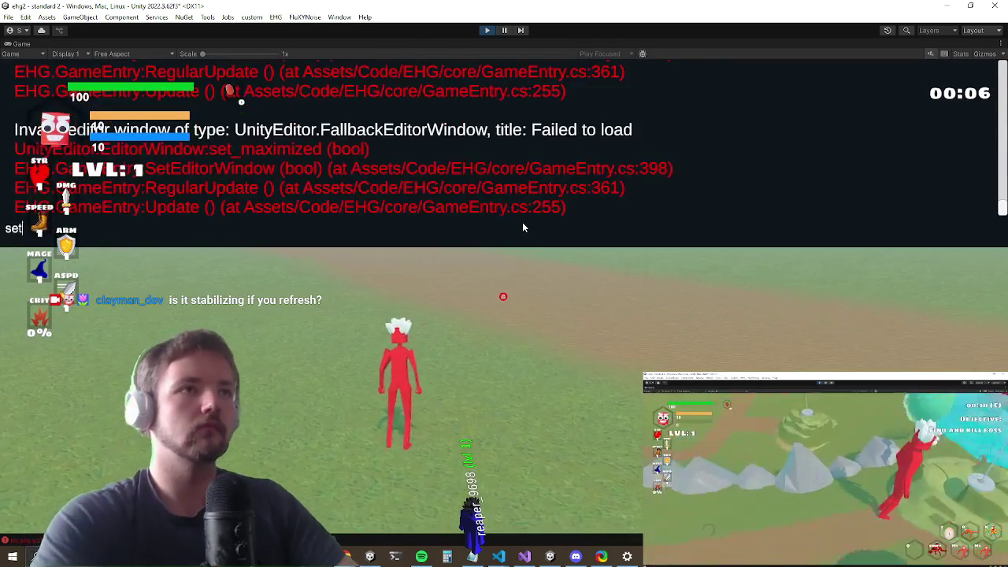
pyautogui.write('entspeed')
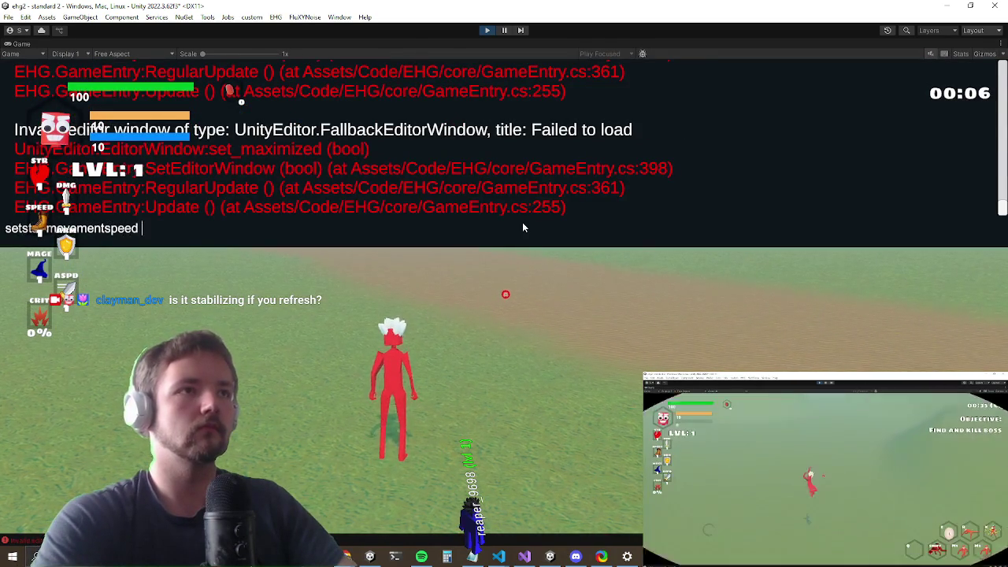
pyautogui.press('Return')
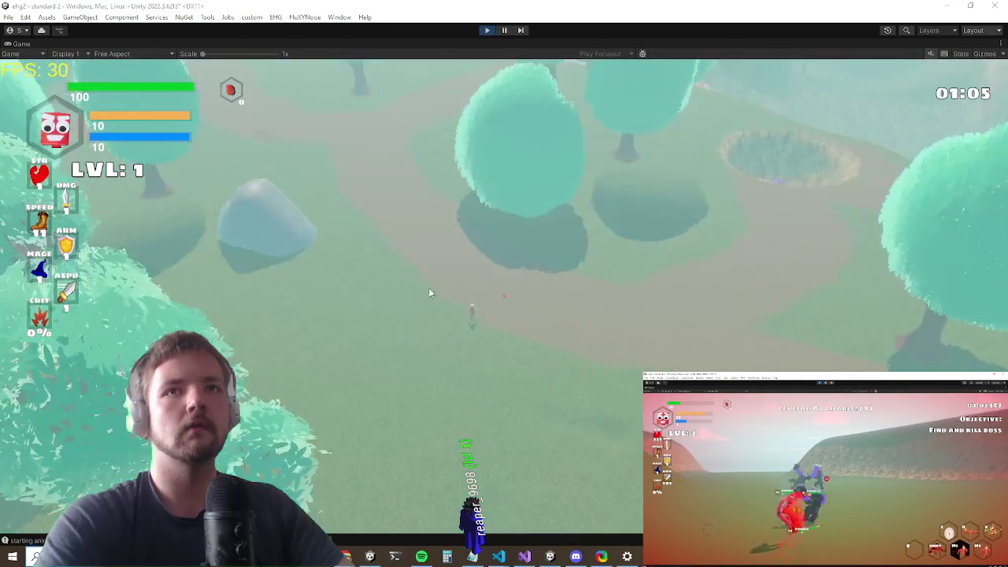
# Step: Un-maximize the Game view to bring back the full editor layout
pyautogui.press('super')
pyautogui.rightClick(33, 40)
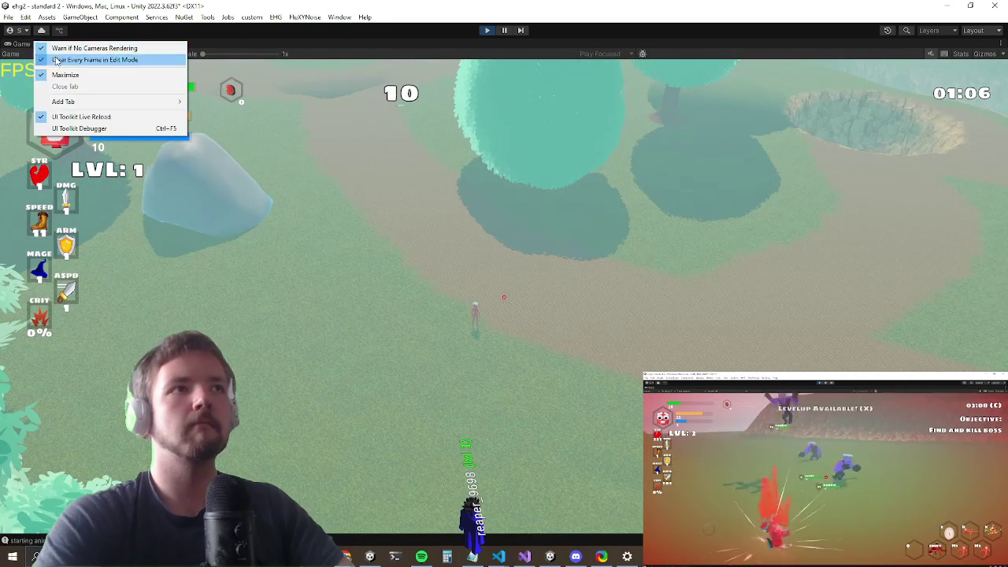
pyautogui.click(83, 76)
# Step: Frame the imported tree at Z 299.4 in the Scene view from above, then return to the Game view
pyautogui.click(397, 44)
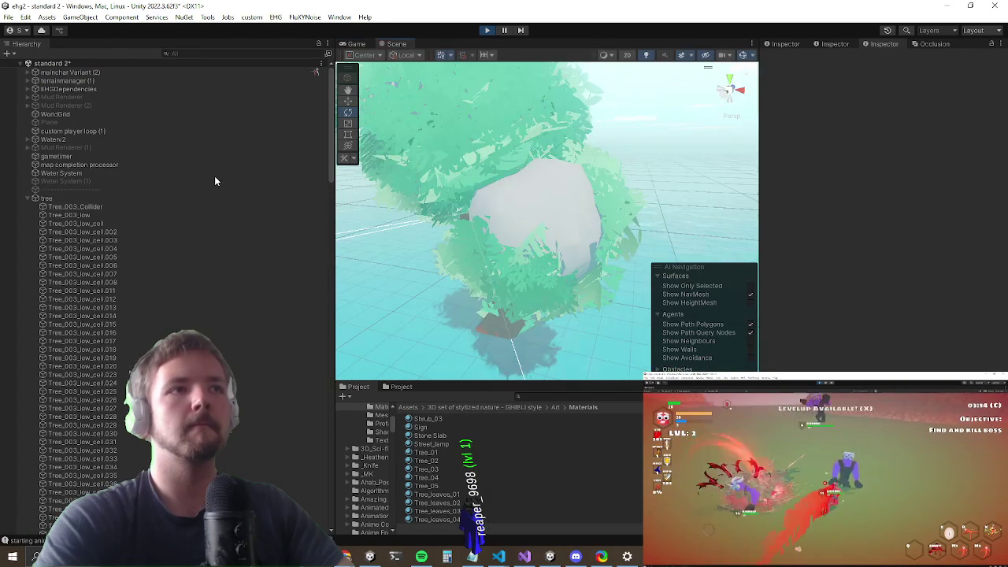
pyautogui.click(118, 206)
pyautogui.doubleClick(137, 198)
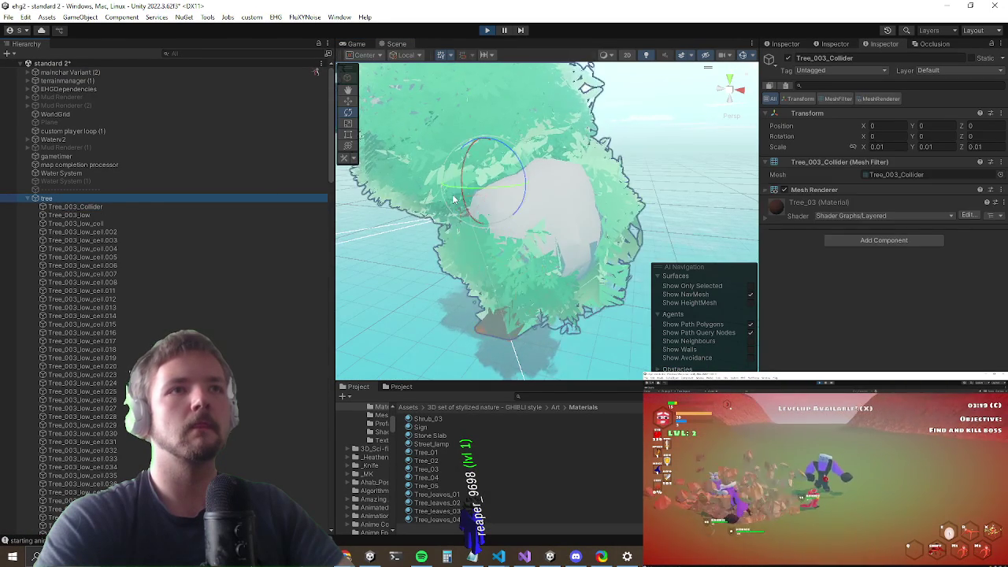
pyautogui.scroll(-5, 482, 221)
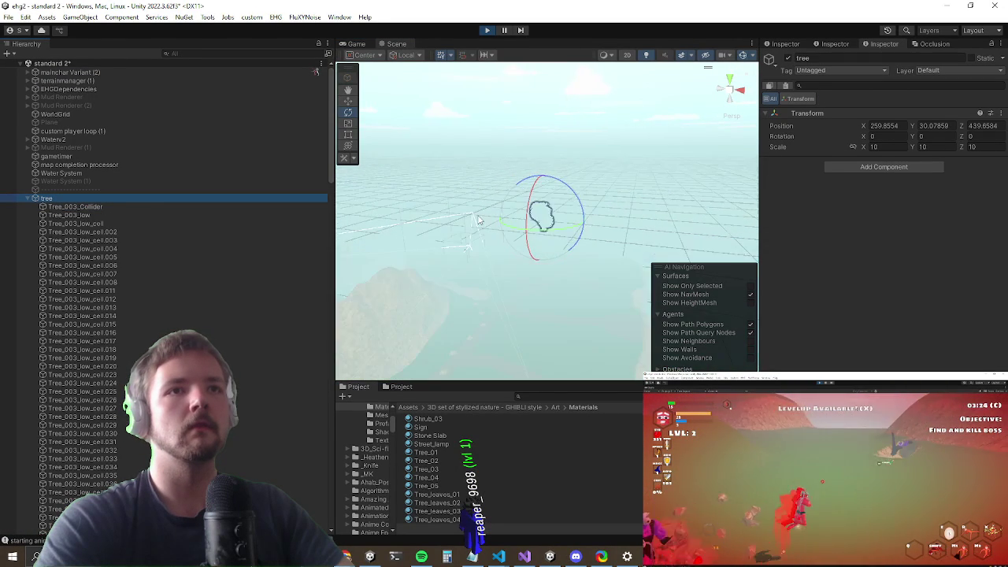
pyautogui.moveTo(476, 219)
pyautogui.mouseDown()
pyautogui.moveTo(502, 236)
pyautogui.moveTo(529, 235)
pyautogui.mouseUp()
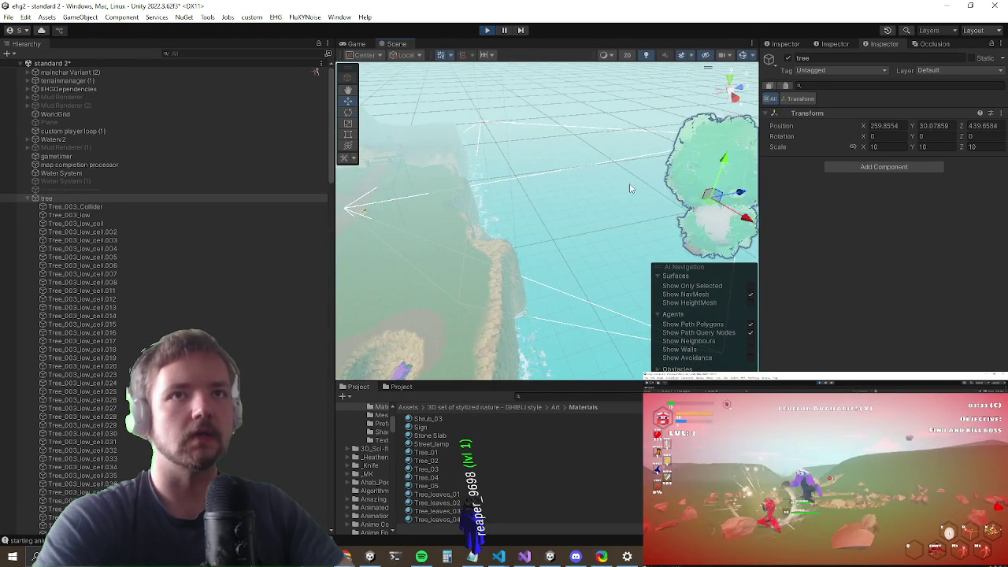
pyautogui.scroll(-2, 630, 189)
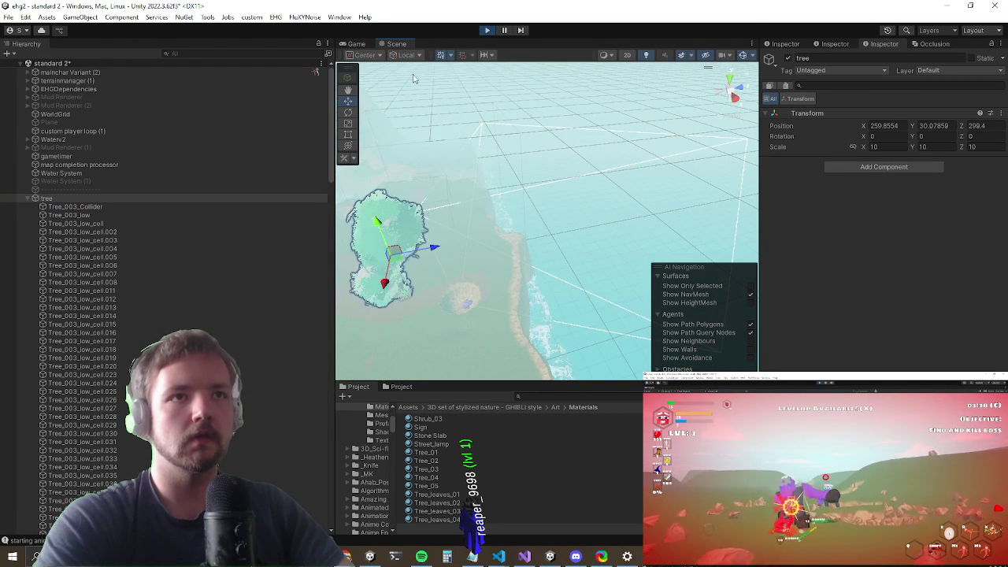
pyautogui.click(356, 45)
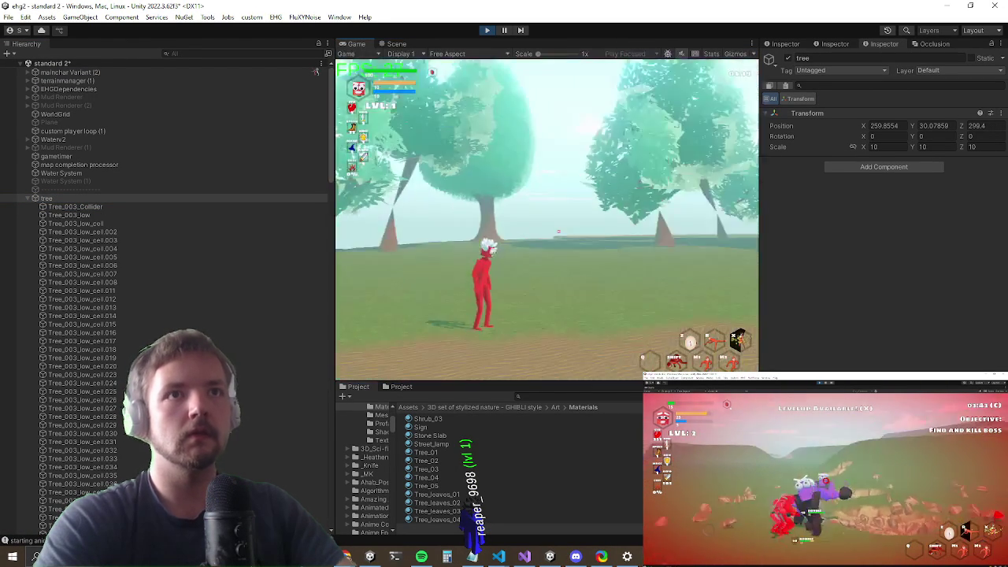
# Step: Maximize the Game view and run the player through the trees, toggling the debug console once
pyautogui.hotkey('shift', 'space')
pyautogui.press('w')
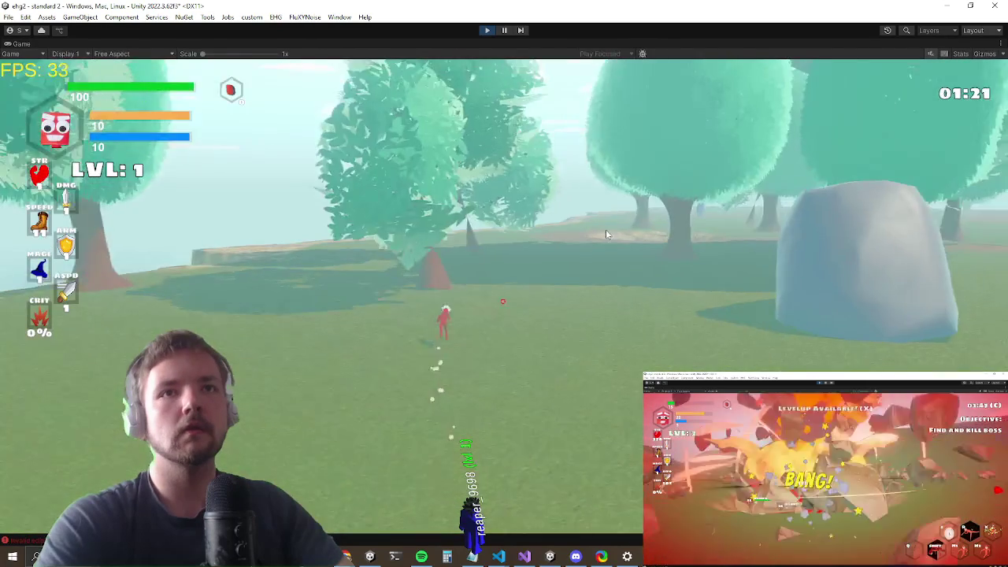
pyautogui.press('w')
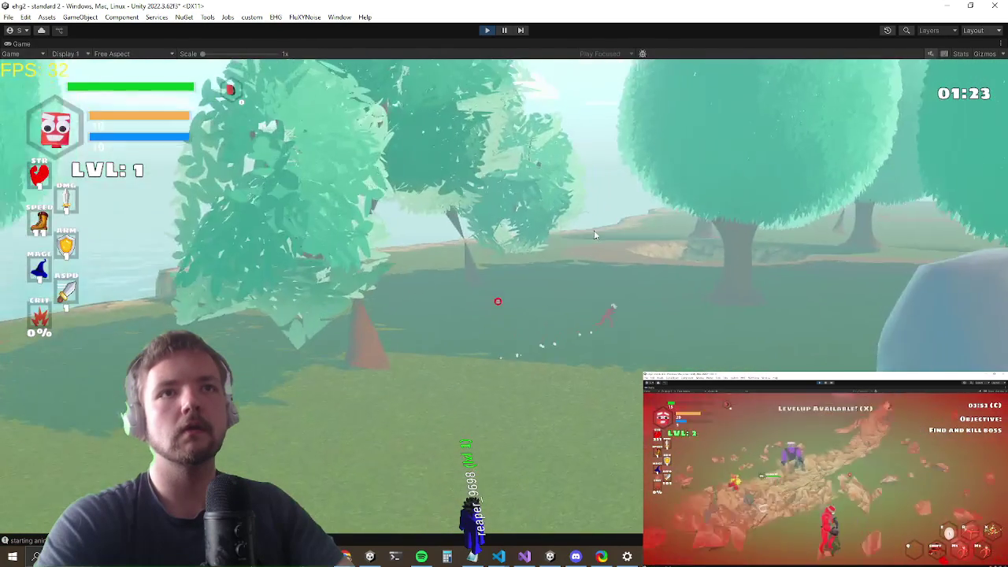
pyautogui.press('w')
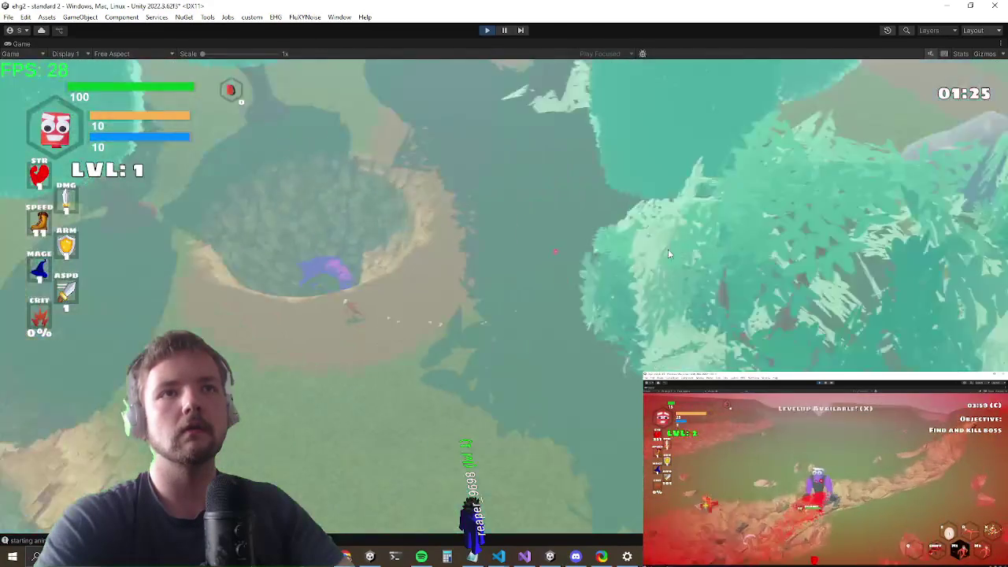
pyautogui.press('w')
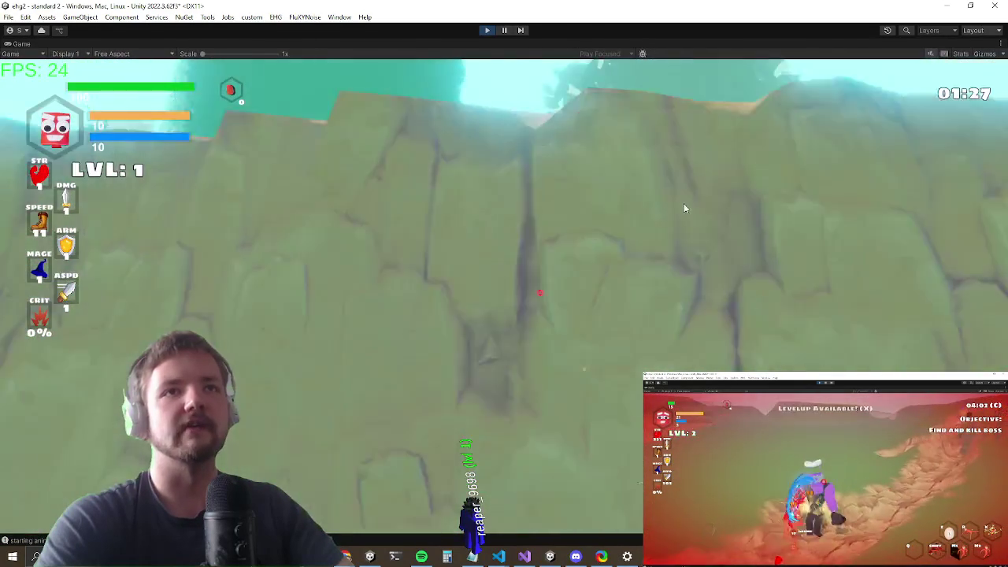
pyautogui.press('w')
pyautogui.press('`')
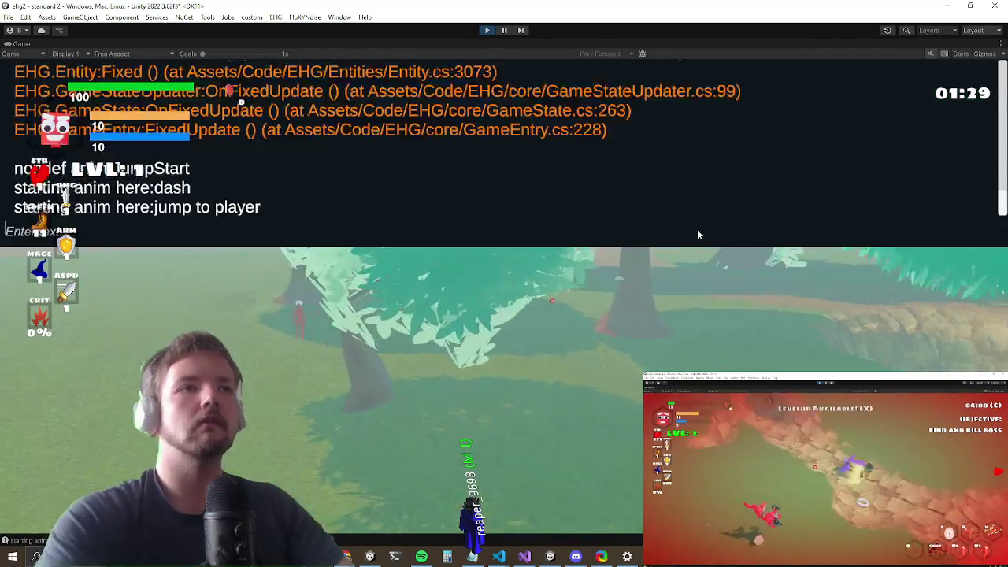
pyautogui.press('`')
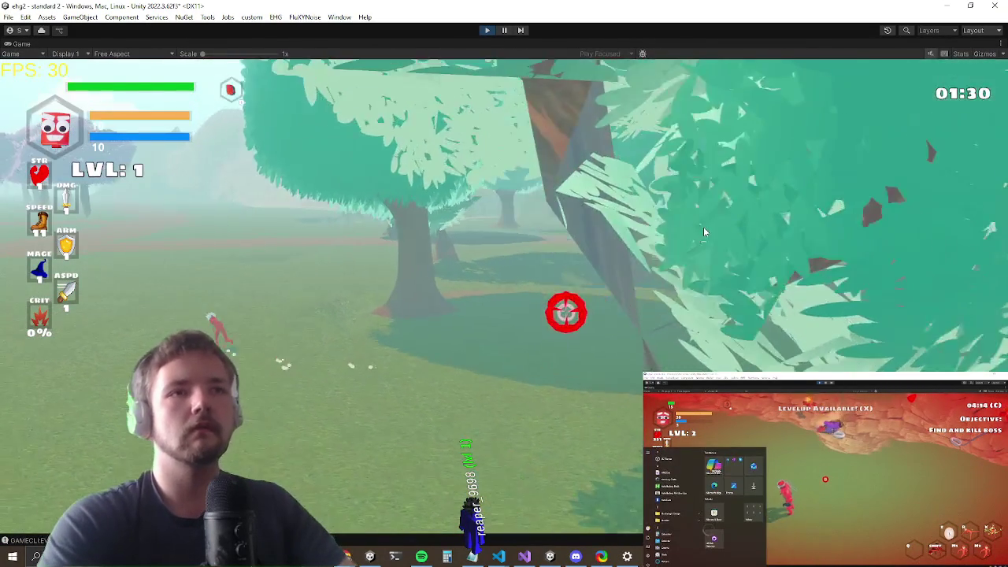
pyautogui.press('w')
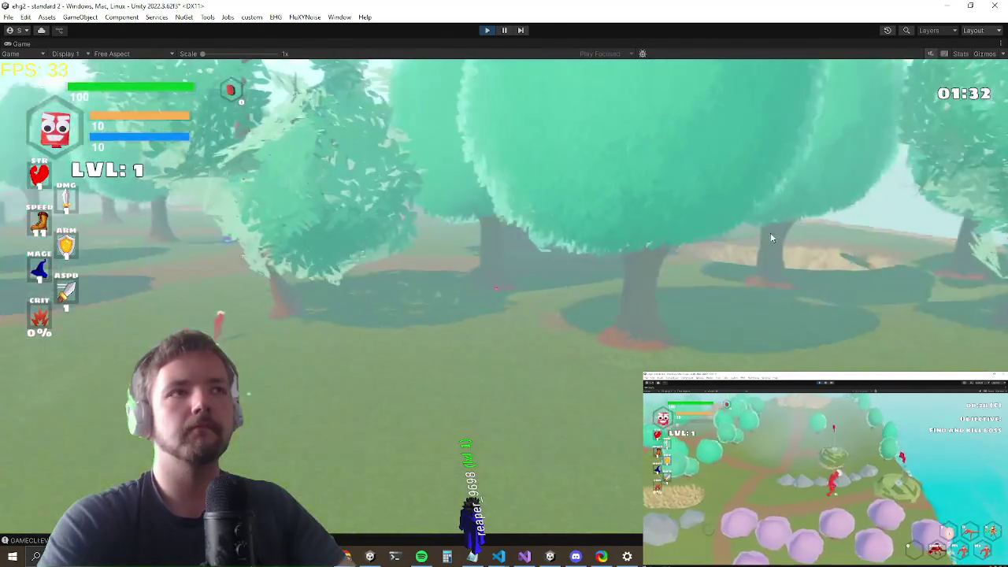
pyautogui.press('w')
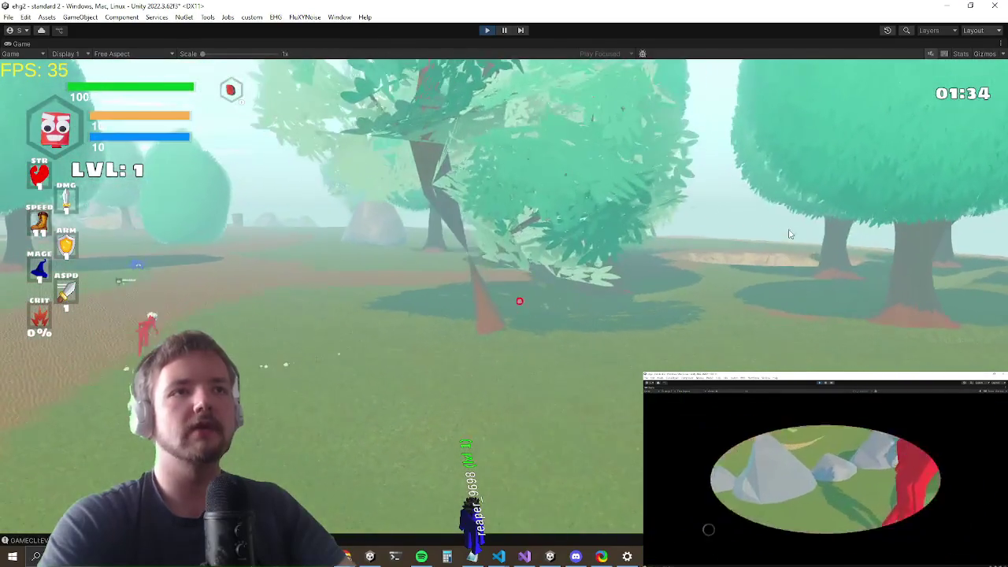
pyautogui.press('w')
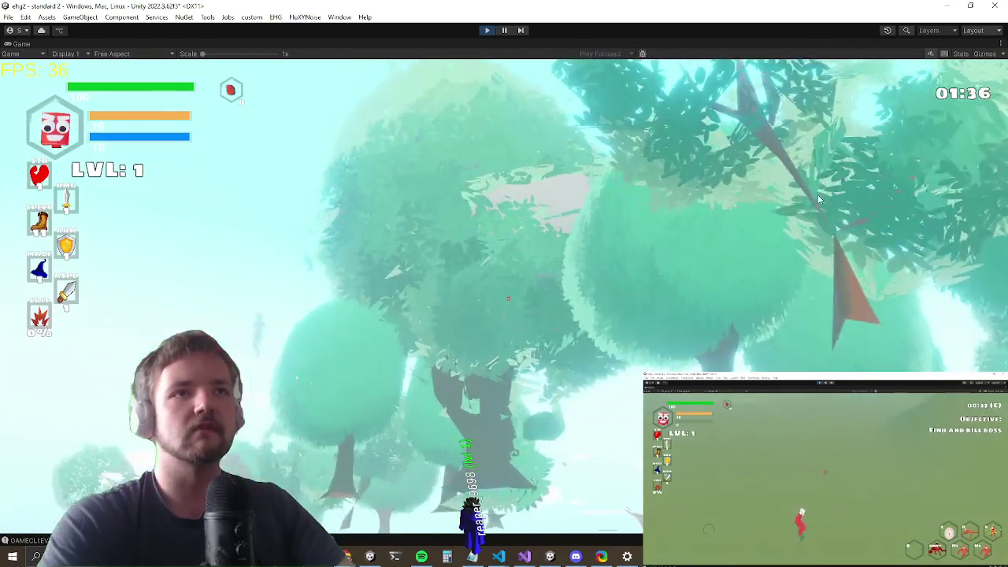
pyautogui.press('w')
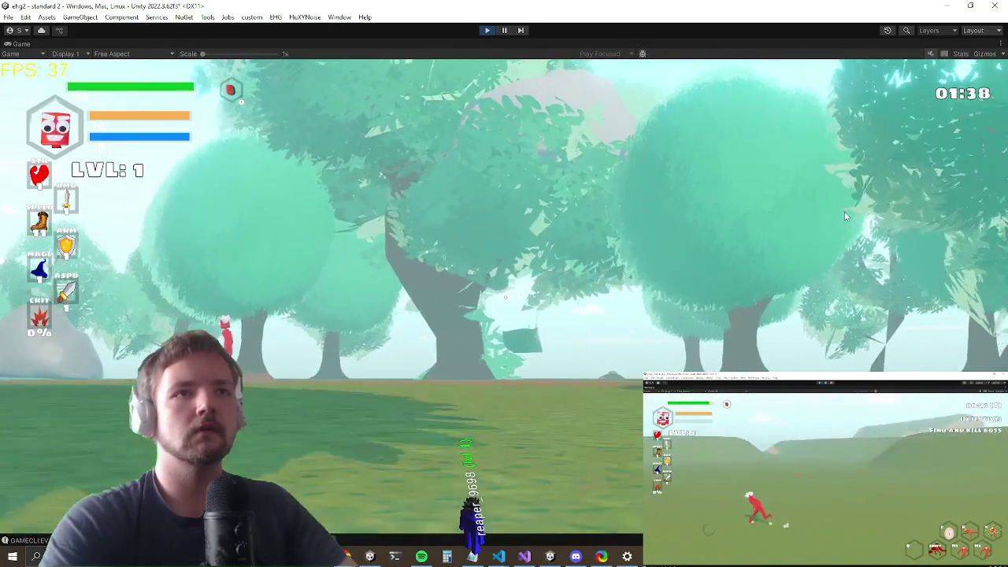
# Step: Turn off Maximize on the Game view to restore the full editor layout
pyautogui.hotkey('alt', 'Tab')
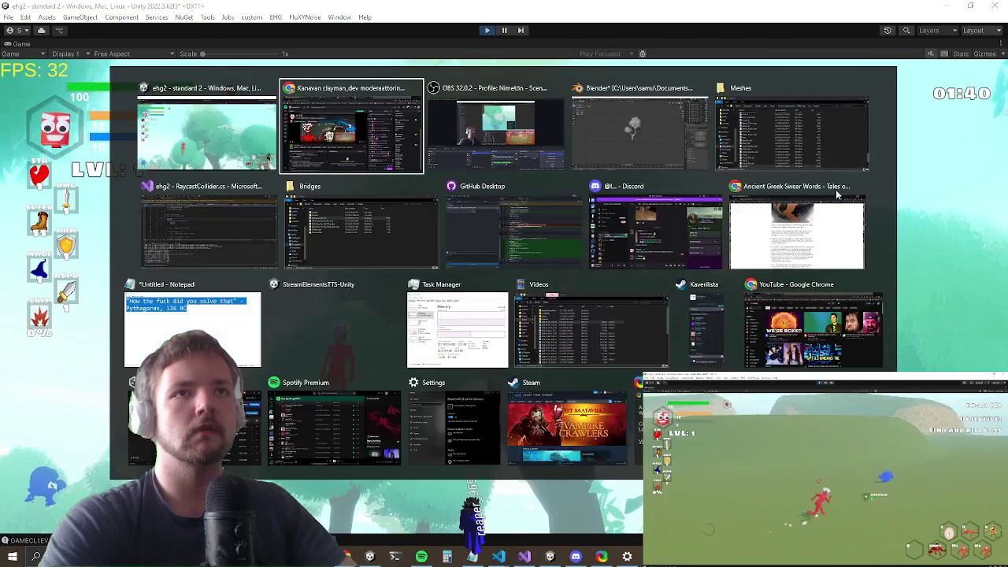
pyautogui.press('Escape')
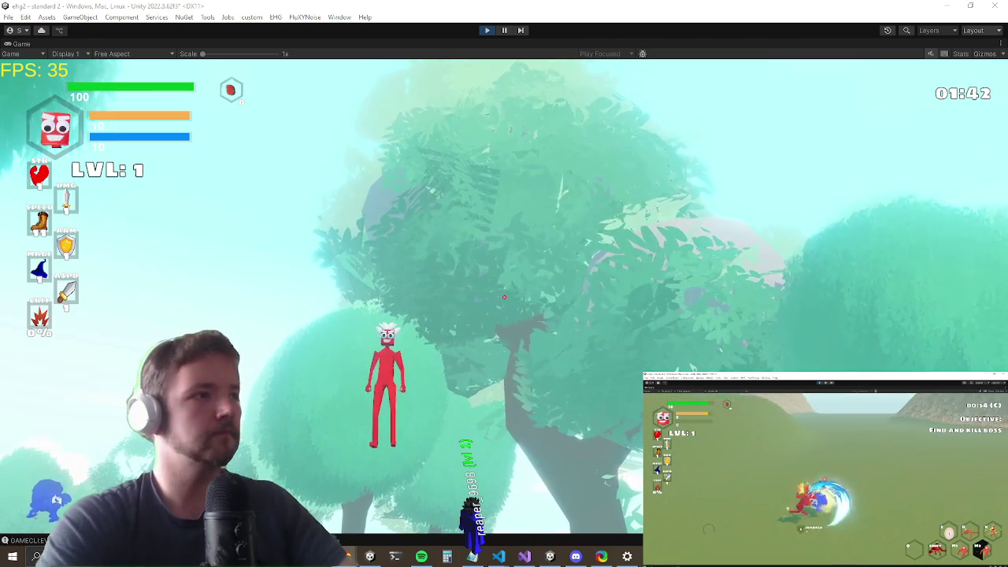
pyautogui.rightClick(22, 49)
pyautogui.click(51, 80)
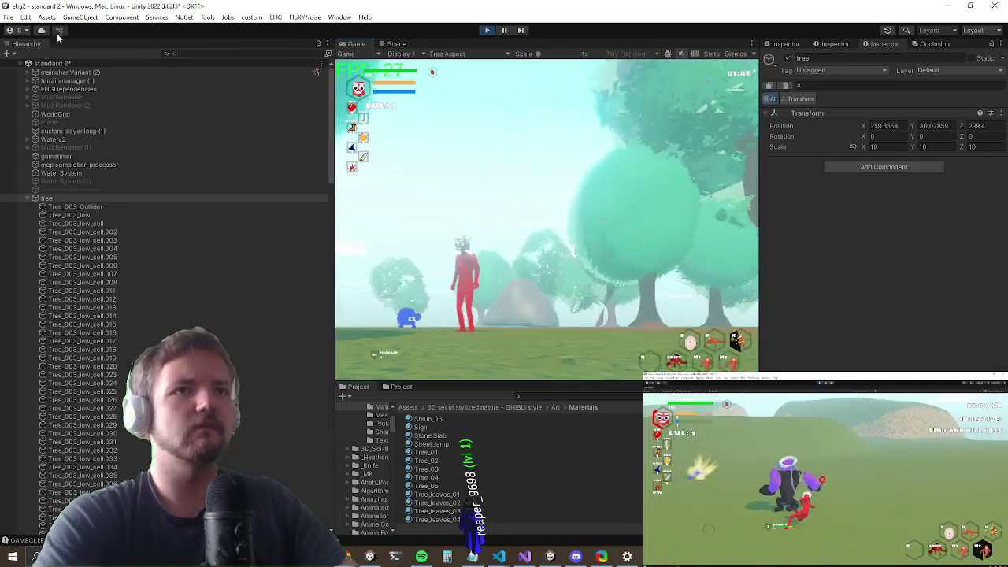
pyautogui.press('super')
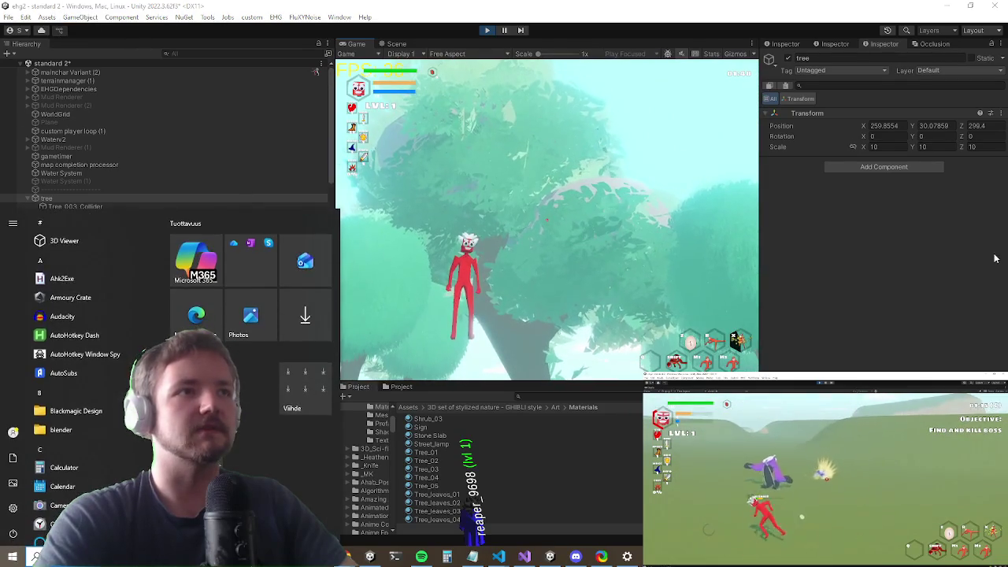
pyautogui.press('Escape')
# Step: Select all Tree_003_low_cell pieces and give them a convex Mesh Collider
pyautogui.click(127, 208)
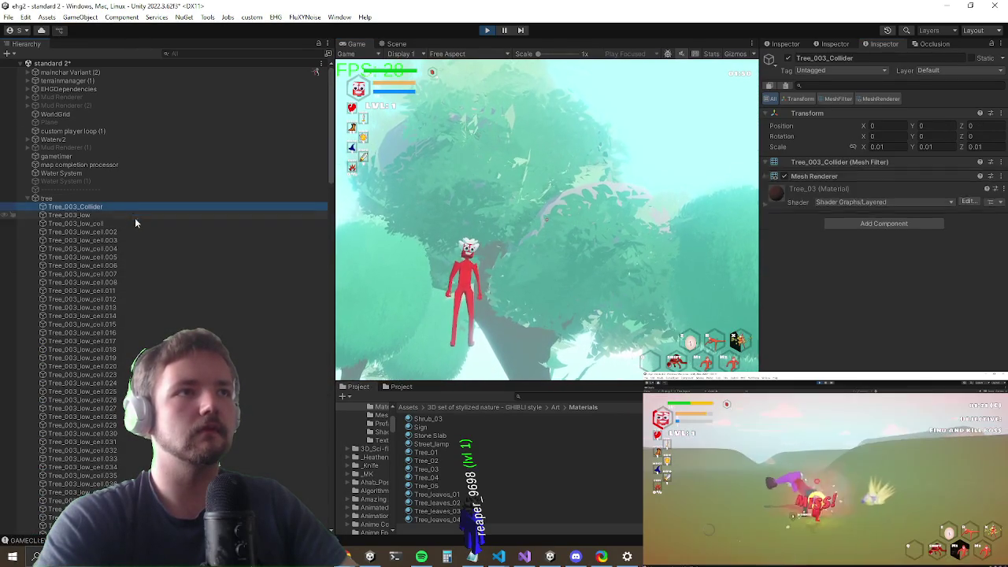
pyautogui.click(121, 214)
pyautogui.scroll(-15, 158, 370)
pyautogui.scroll(-5, 157, 275)
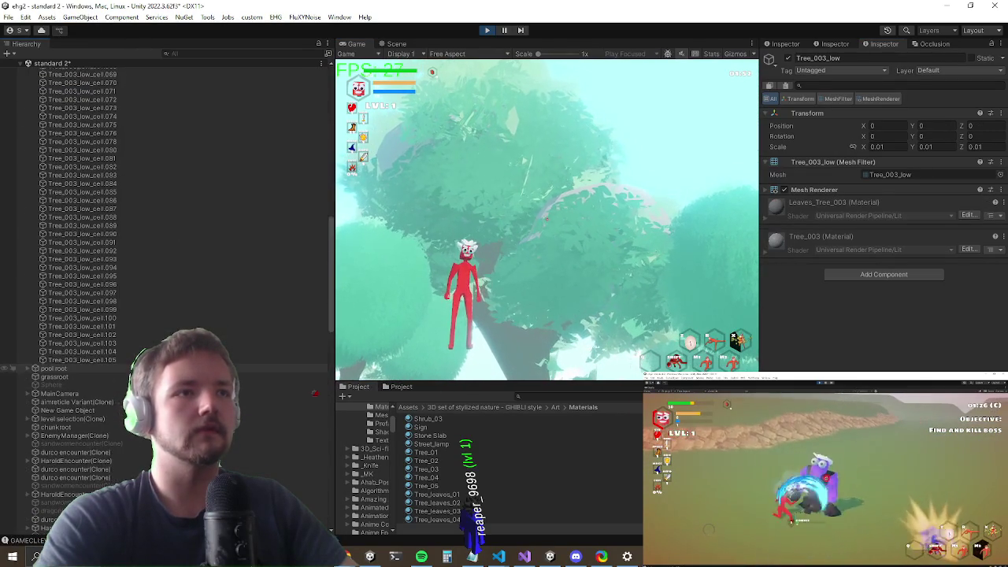
pyautogui.keyDown('shift'); pyautogui.click(82, 359); pyautogui.keyUp('shift')
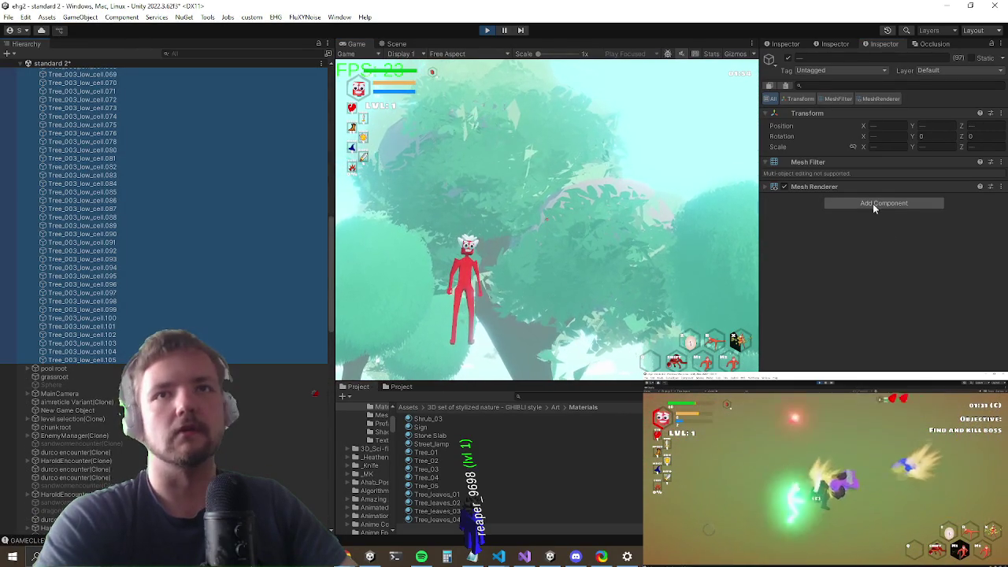
pyautogui.click(873, 204)
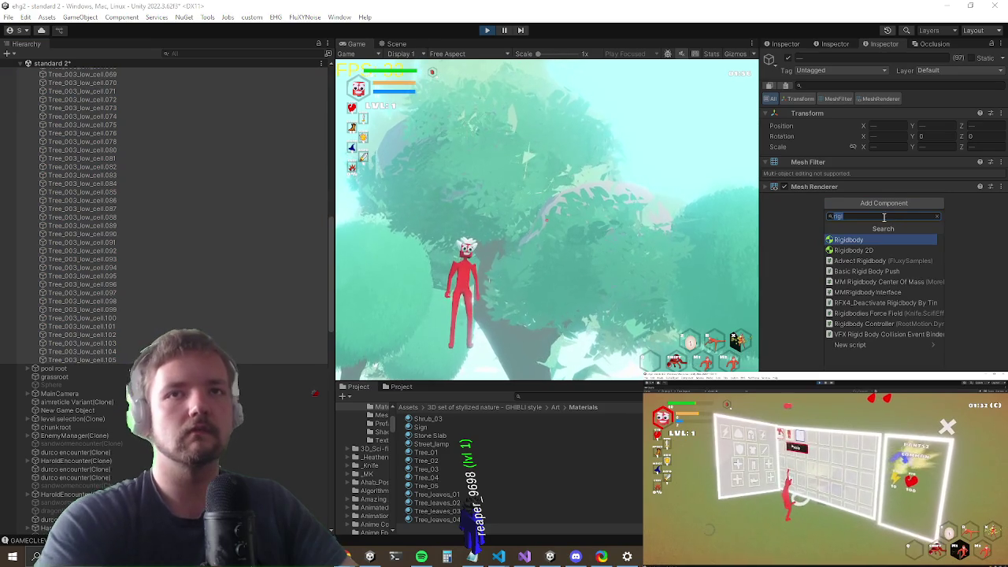
pyautogui.write('mesh col')
pyautogui.press('Return')
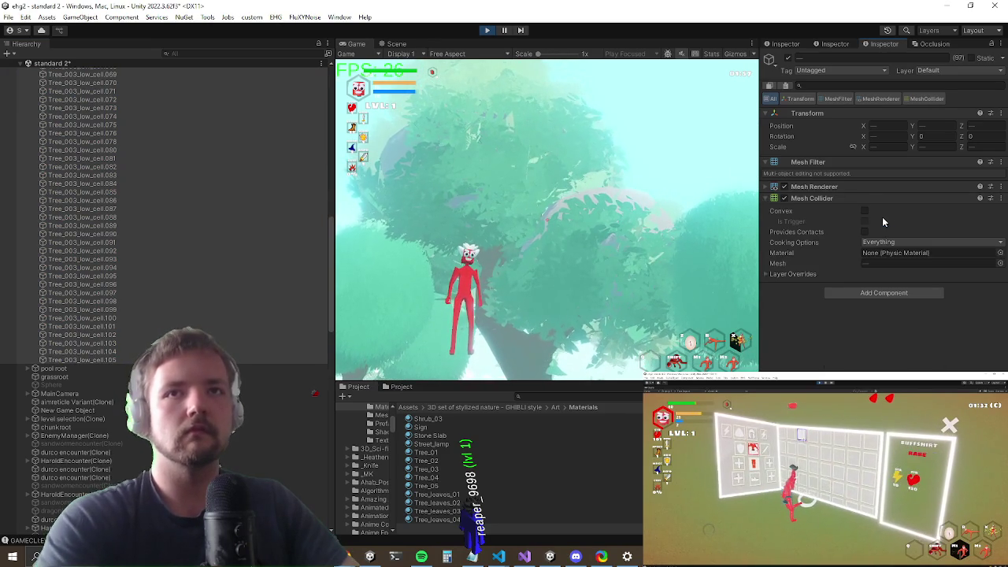
pyautogui.click(864, 211)
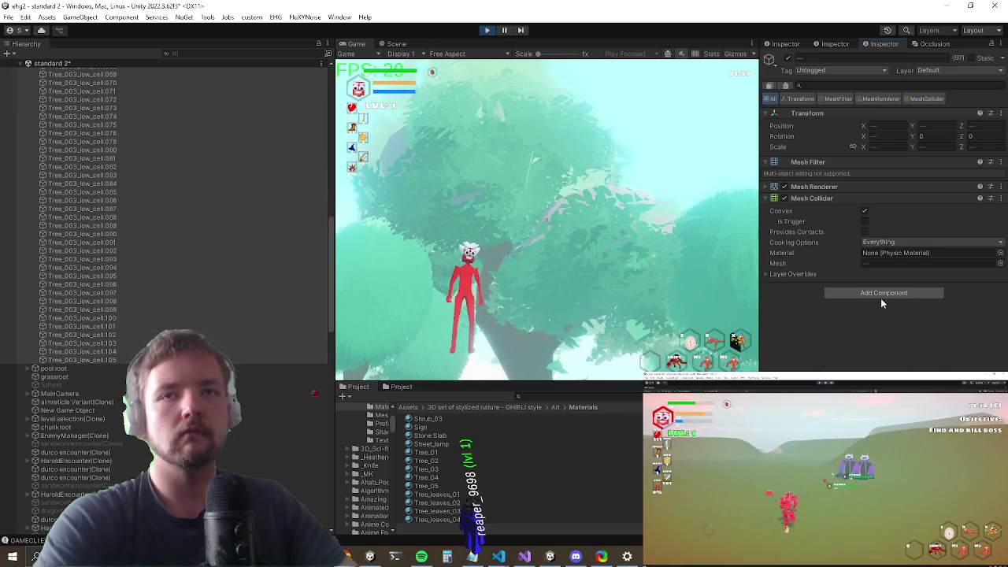
# Step: Add a Rigidbody to the selected cell pieces and maximize the Game view
pyautogui.click(881, 296)
pyautogui.write('rigidbody')
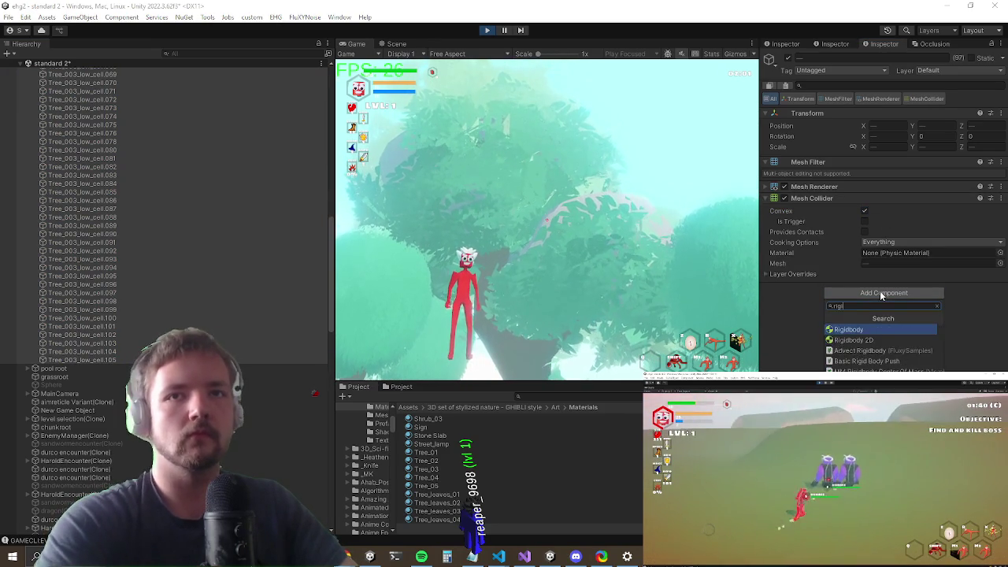
pyautogui.press('Return')
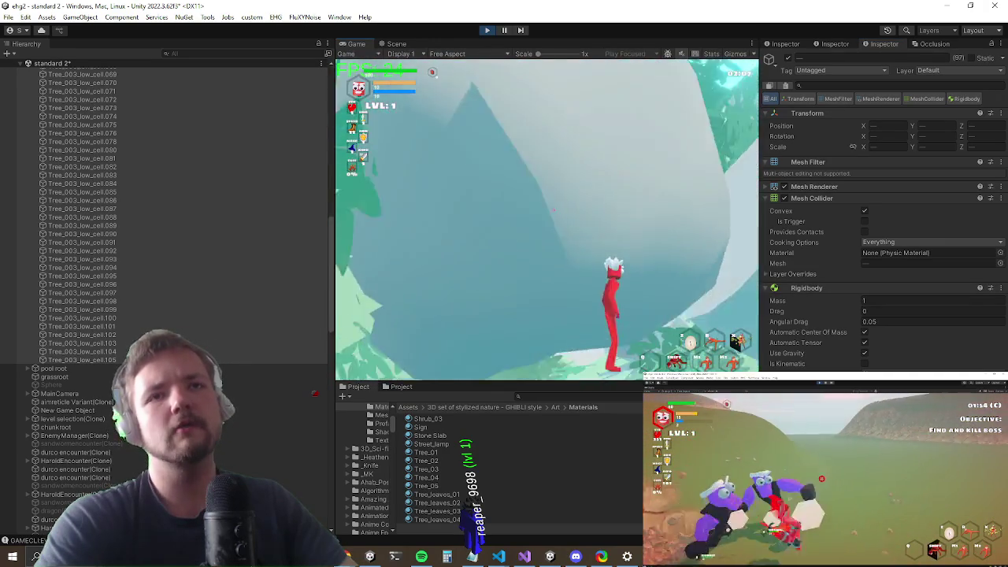
pyautogui.hotkey('shift', 'space')
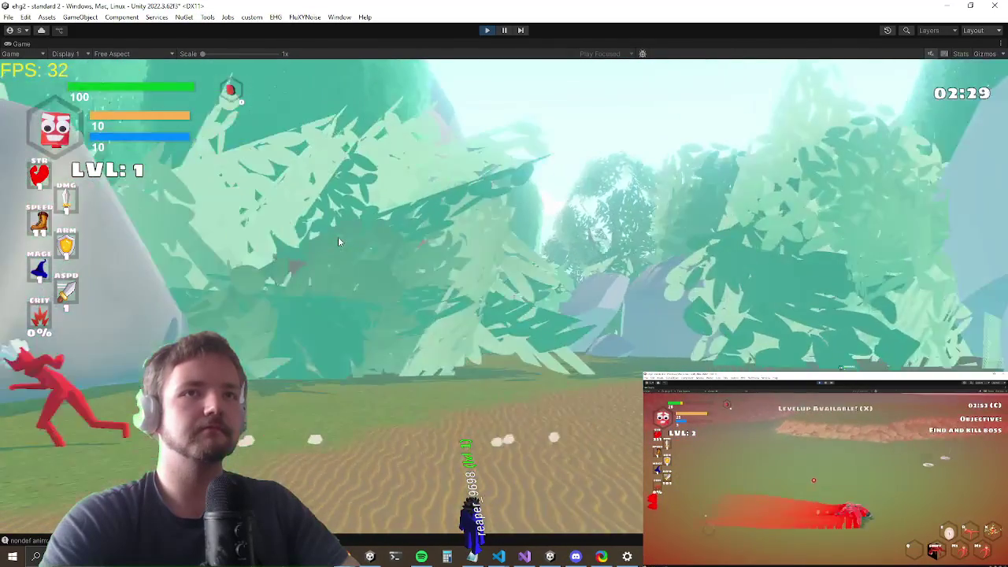
# Step: Walk the red character from grass onto sand, through foliage, past the pale boulders back to grass
pyautogui.hotkey('alt', 'Tab')
pyautogui.press('Escape')
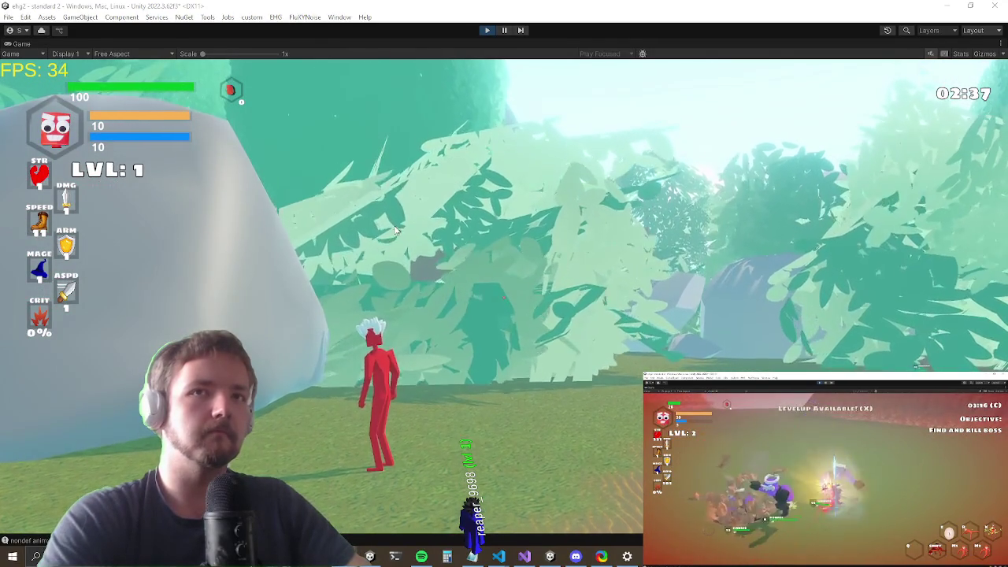
pyautogui.press('w')
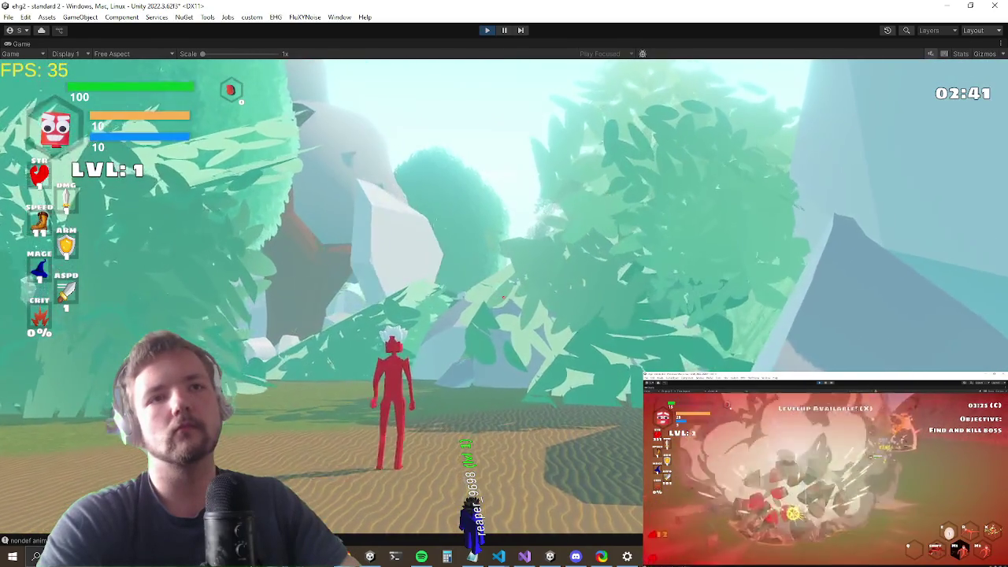
pyautogui.press('w')
pyautogui.press('w')
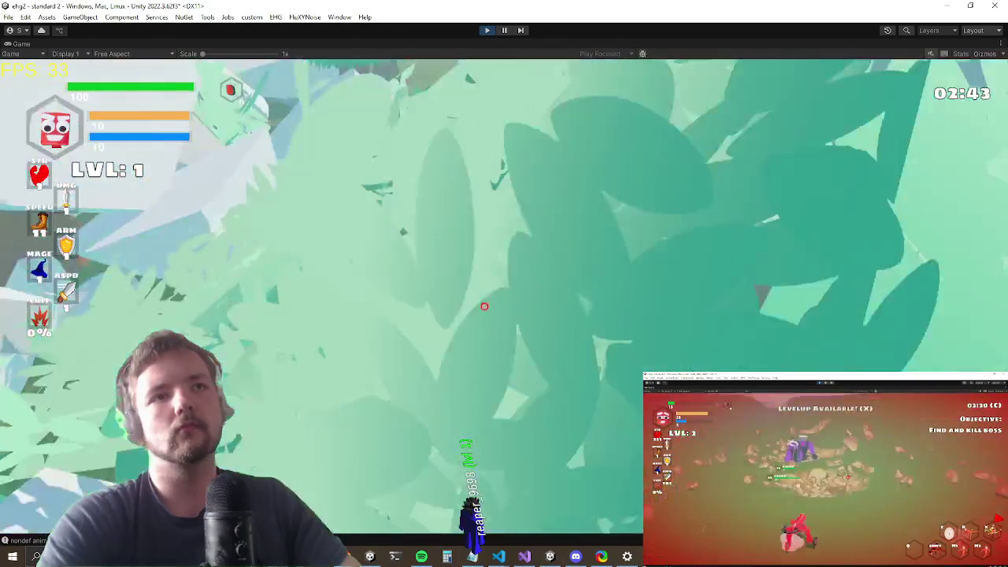
pyautogui.press('w')
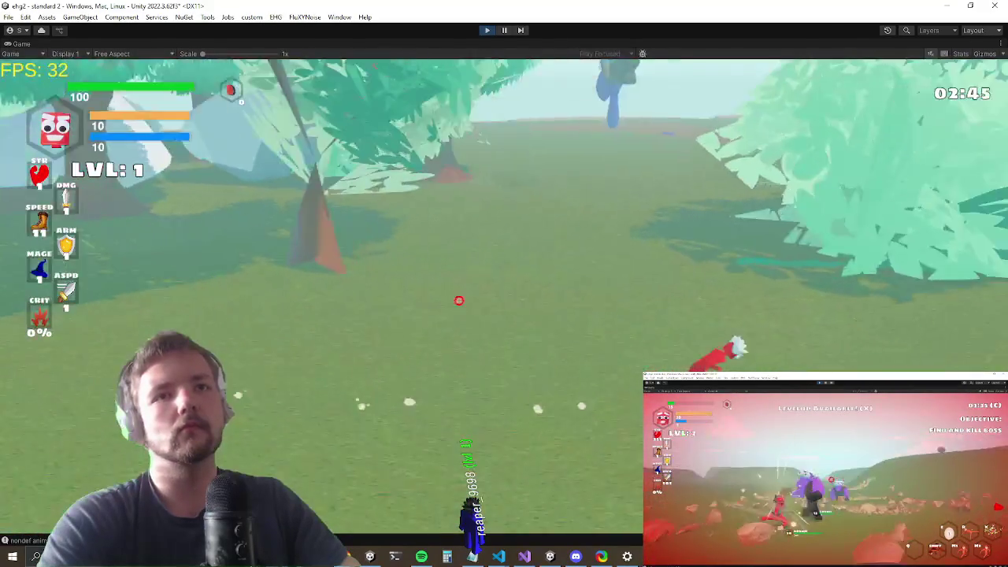
pyautogui.press('w')
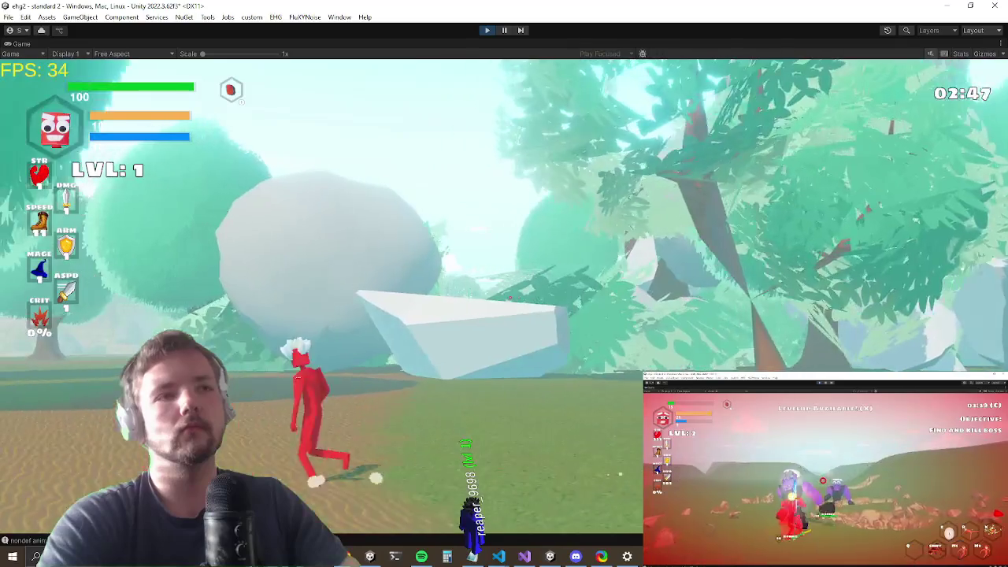
pyautogui.press('w')
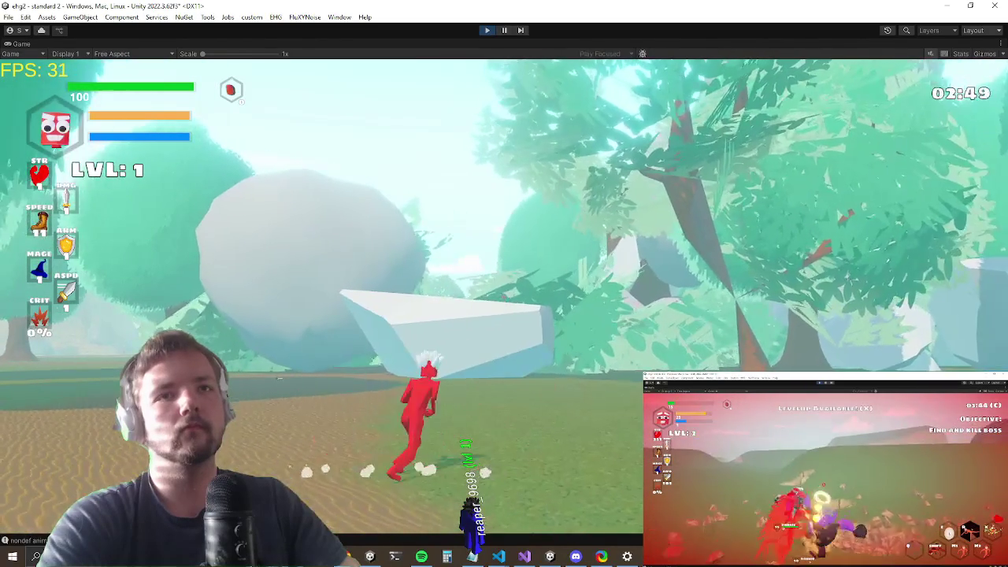
pyautogui.press('w')
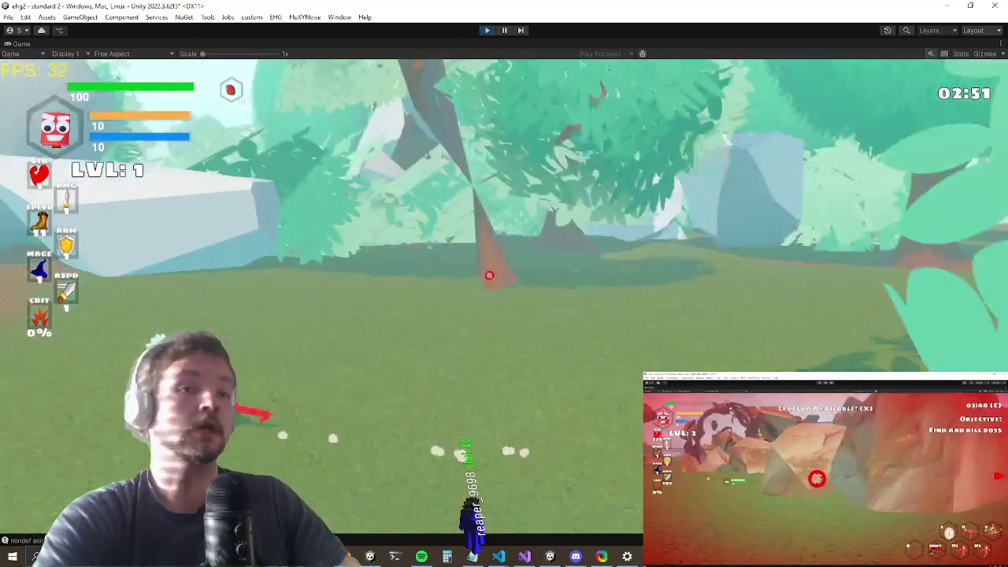
pyautogui.press('w')
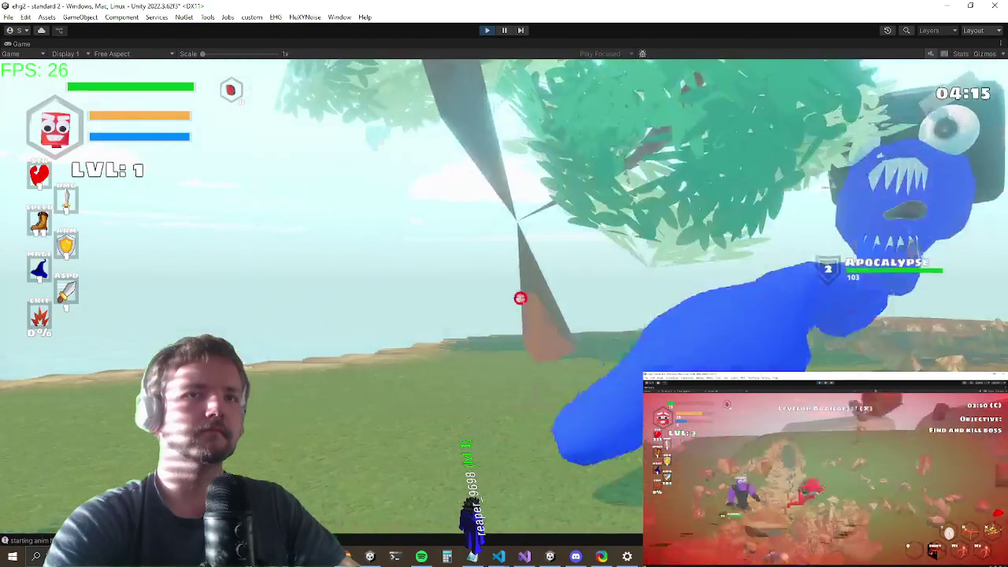
# Step: Play until the blue Apocalypse monster appears, then open the game's settings menu
pyautogui.press('Escape')
# Step: Switch to Visual Studio and code-search 'simulateonc' to open Entity.cs at line 4036
pyautogui.hotkey('alt', 'Tab')
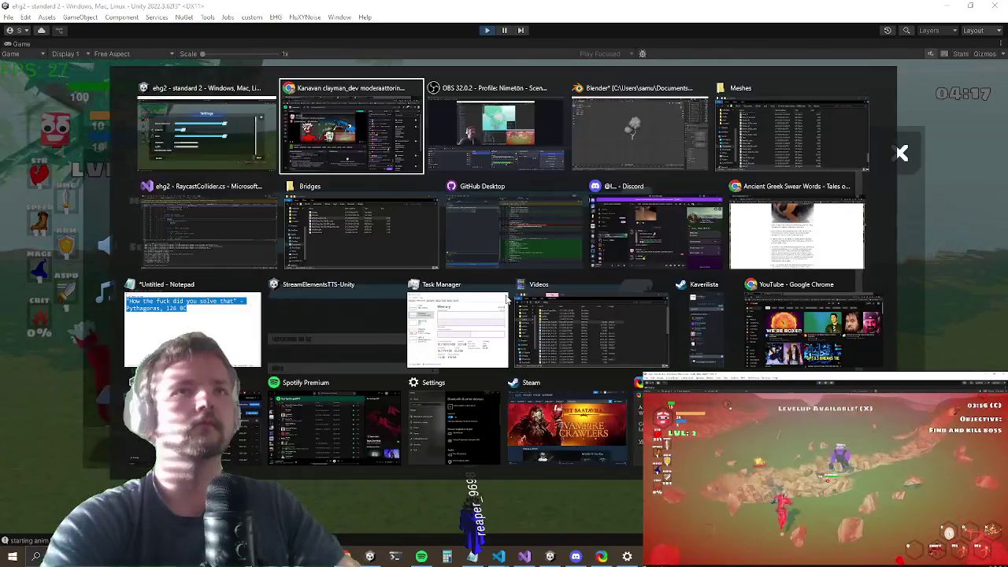
pyautogui.press('Tab')
pyautogui.press('Tab')
pyautogui.press('Tab')
pyautogui.hotkey('ctrl', 't')
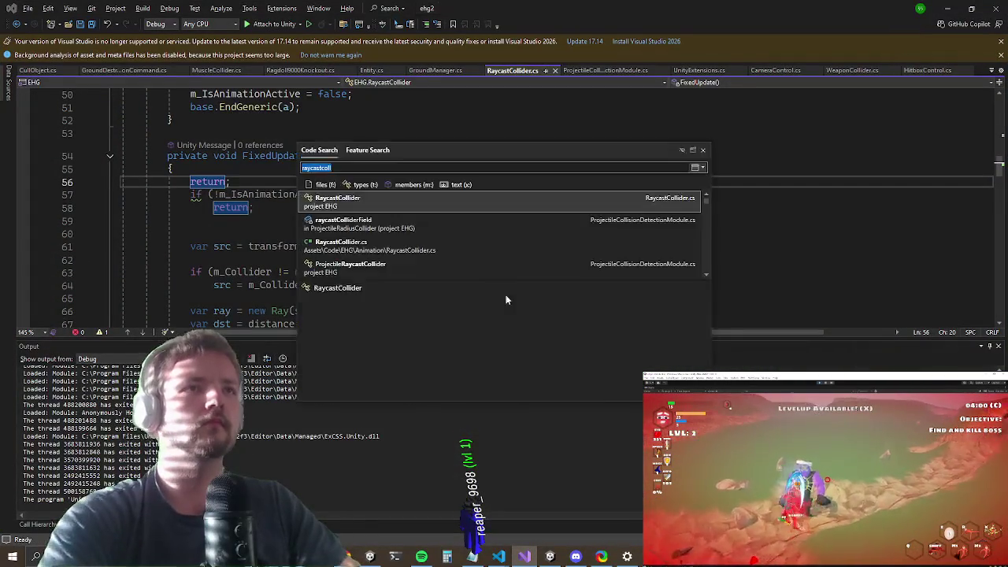
pyautogui.write('simulateonc')
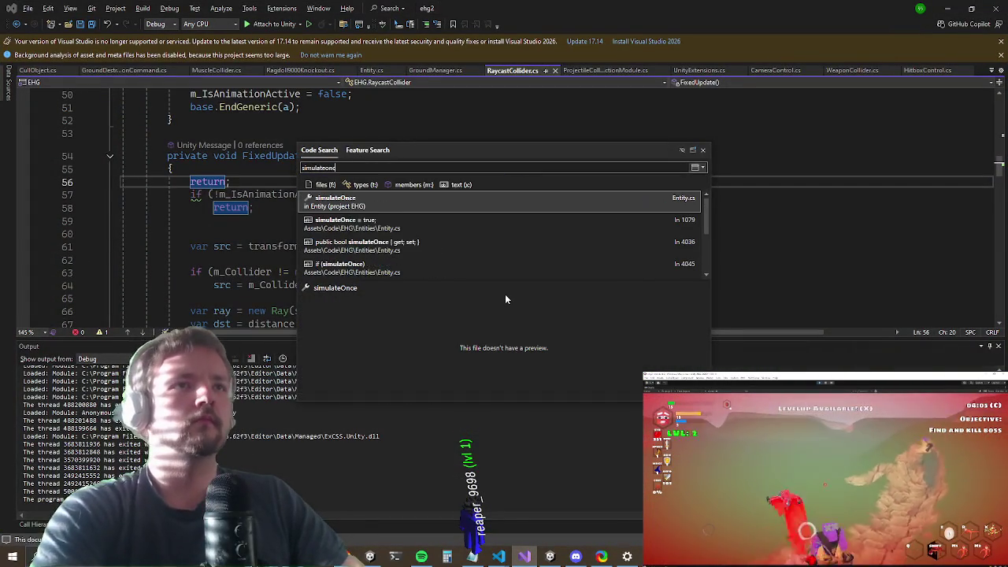
pyautogui.press('Return')
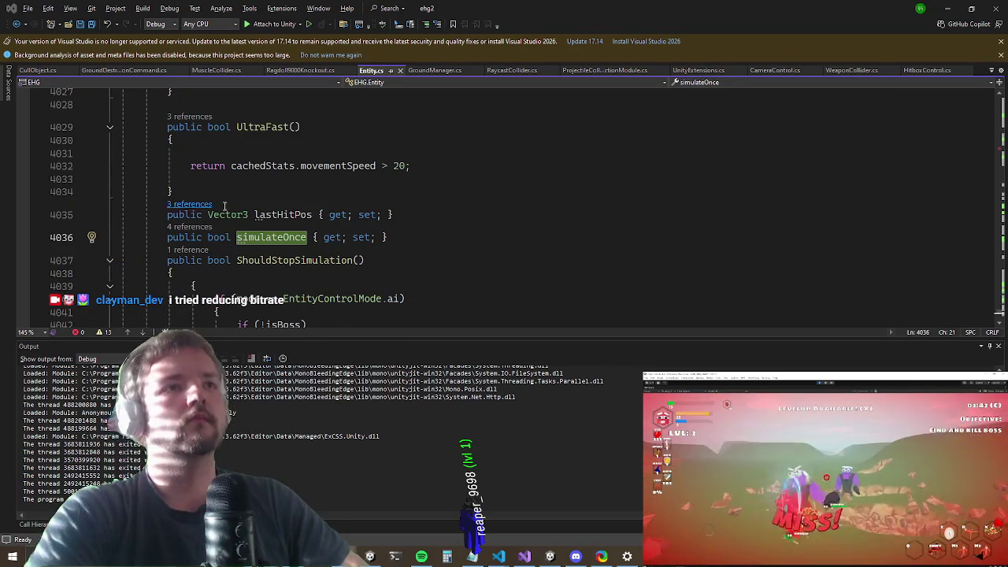
# Step: List all references to simulateOnce and jump to the if (simulateOnce) check on line 4045
pyautogui.rightClick(260, 237)
pyautogui.click(331, 330)
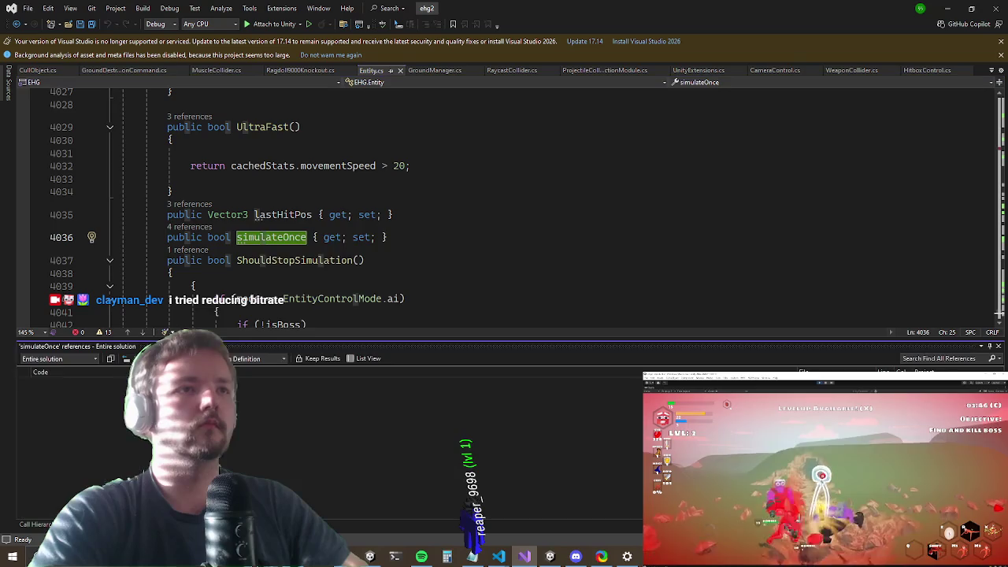
pyautogui.click(120, 404)
pyautogui.click(113, 415)
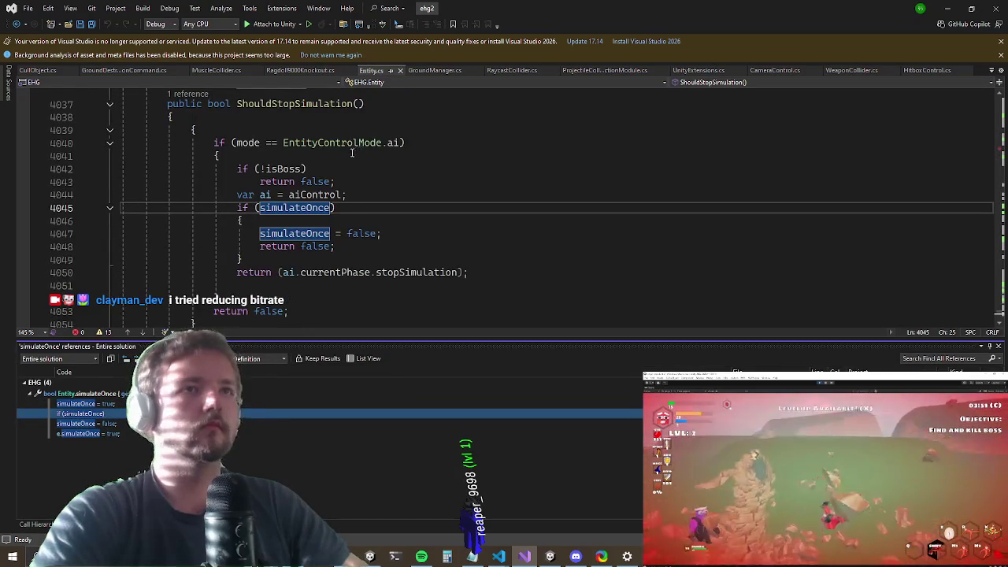
# Step: Read the Start code at line 1079 that sets simulateOnce true after a one-second delay, then minimize Visual Studio
pyautogui.scroll(1, 267, 228)
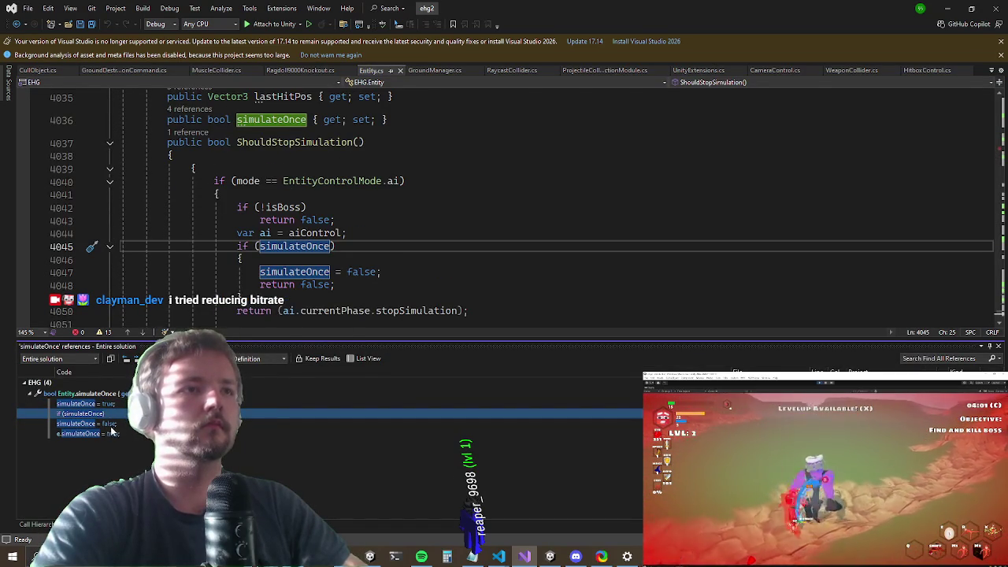
pyautogui.click(122, 404)
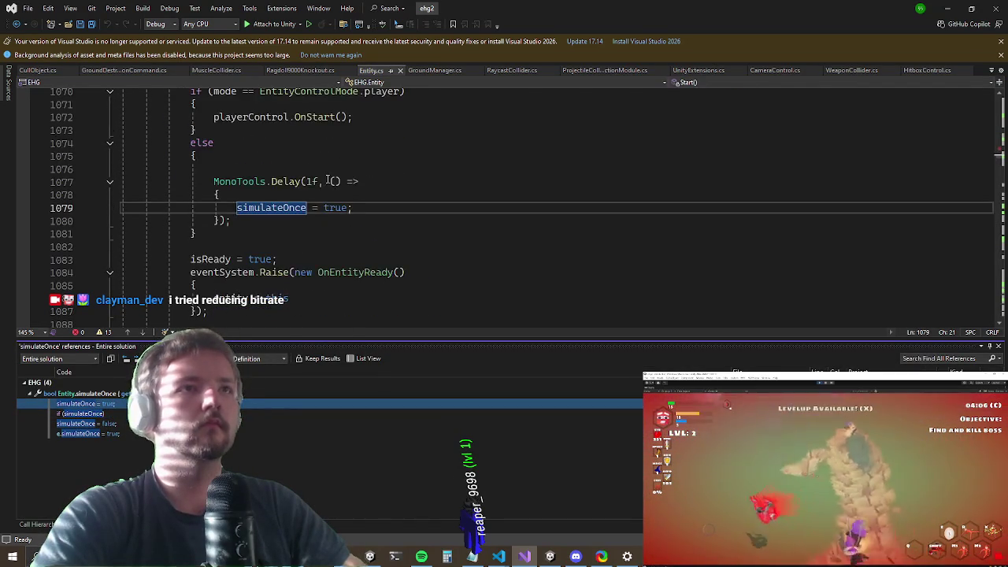
pyautogui.scroll(4, 327, 182)
pyautogui.scroll(-3, 321, 192)
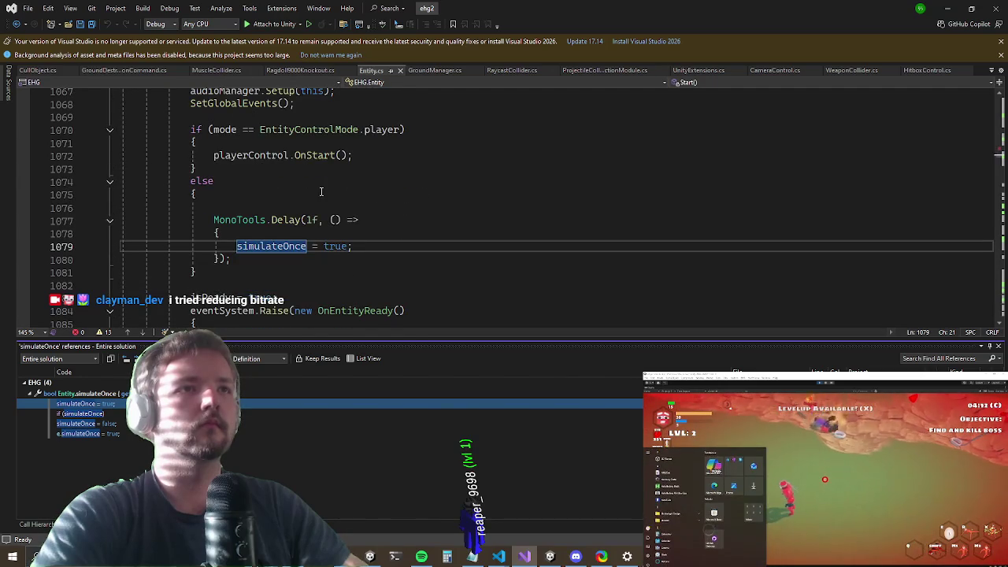
pyautogui.scroll(1, 321, 191)
pyautogui.scroll(1, 315, 194)
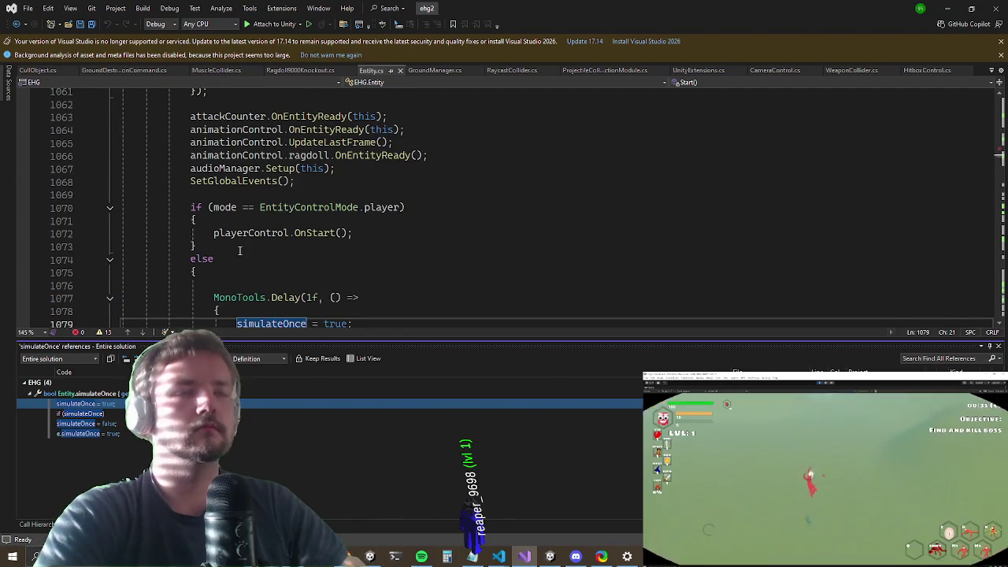
pyautogui.scroll(-2, 239, 250)
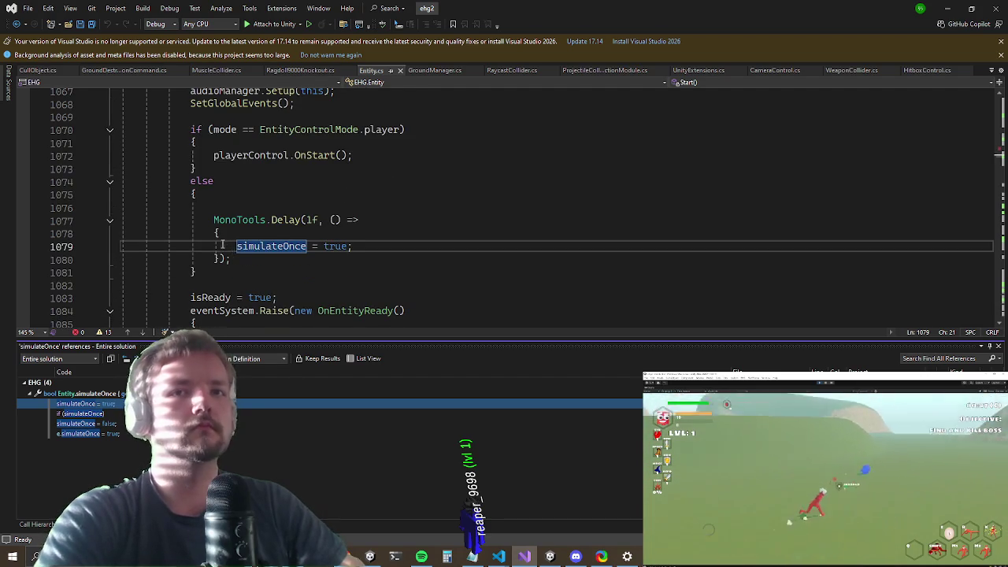
pyautogui.scroll(19, 222, 245)
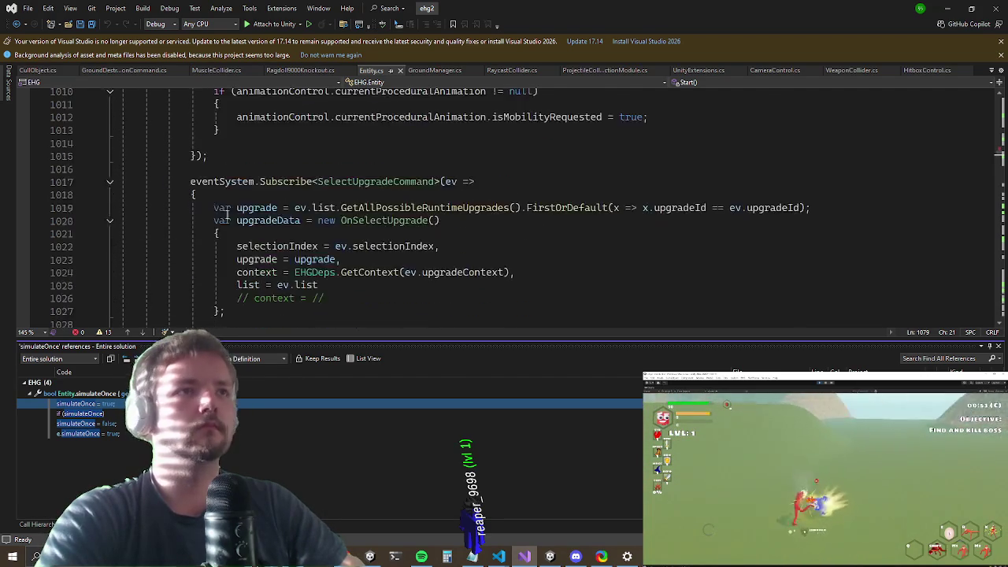
pyautogui.scroll(5, 223, 214)
pyautogui.scroll(-14, 222, 220)
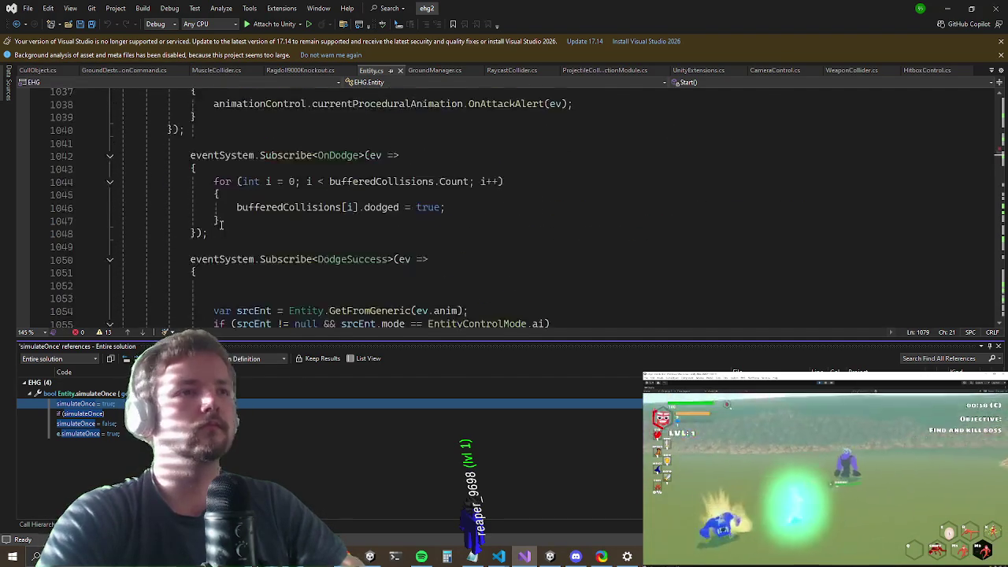
pyautogui.scroll(-14, 504, 232)
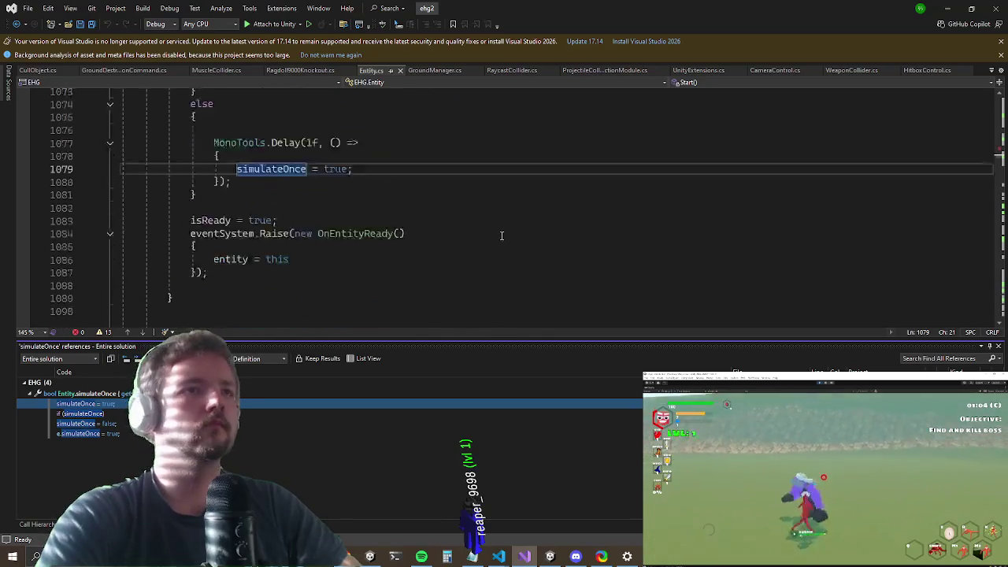
pyautogui.scroll(-3, 495, 227)
pyautogui.scroll(10, 493, 227)
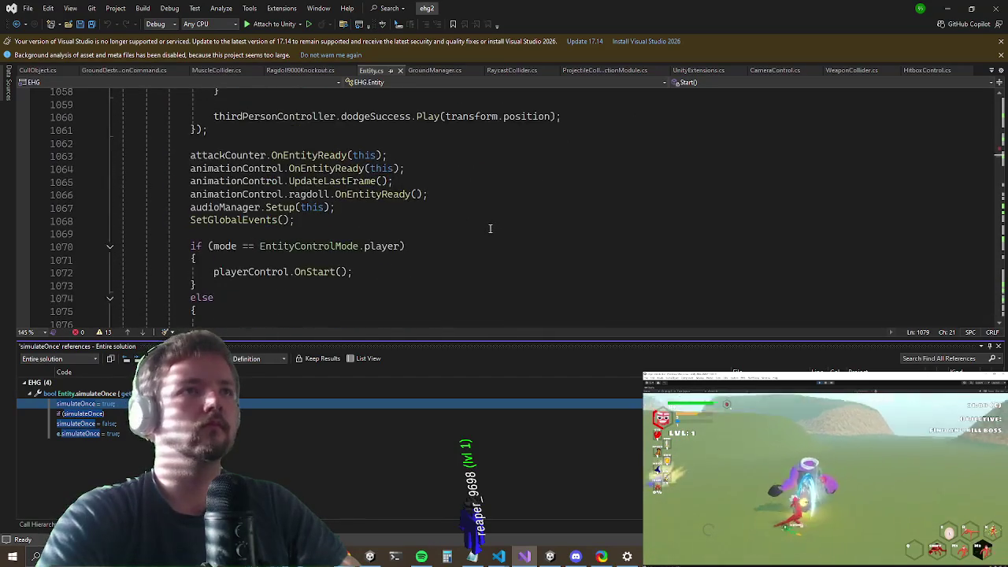
pyautogui.scroll(-4, 504, 209)
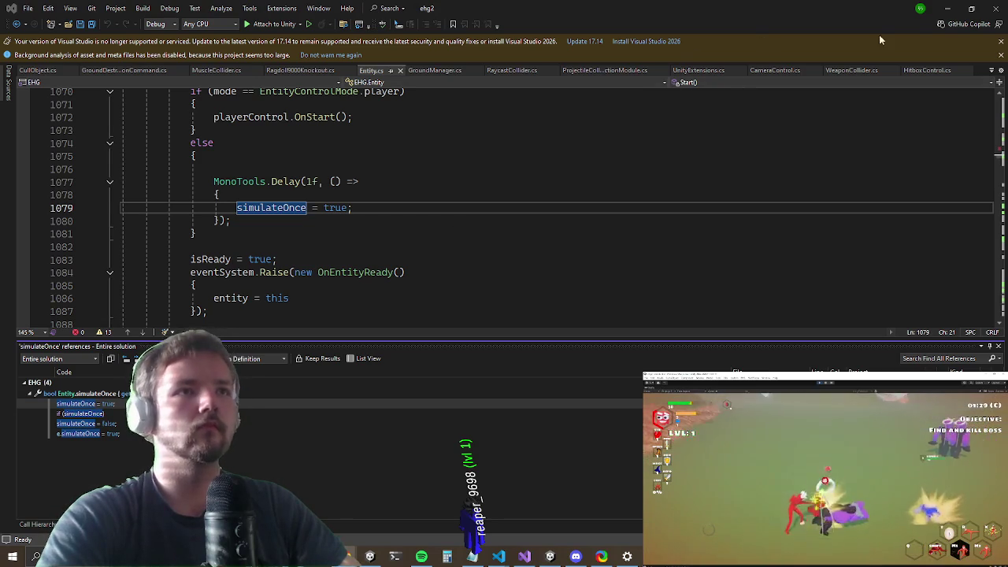
pyautogui.click(948, 6)
# Step: Resume play against the blue dragon, then restore the editor layout and select the dragon for inspection
pyautogui.press('Escape')
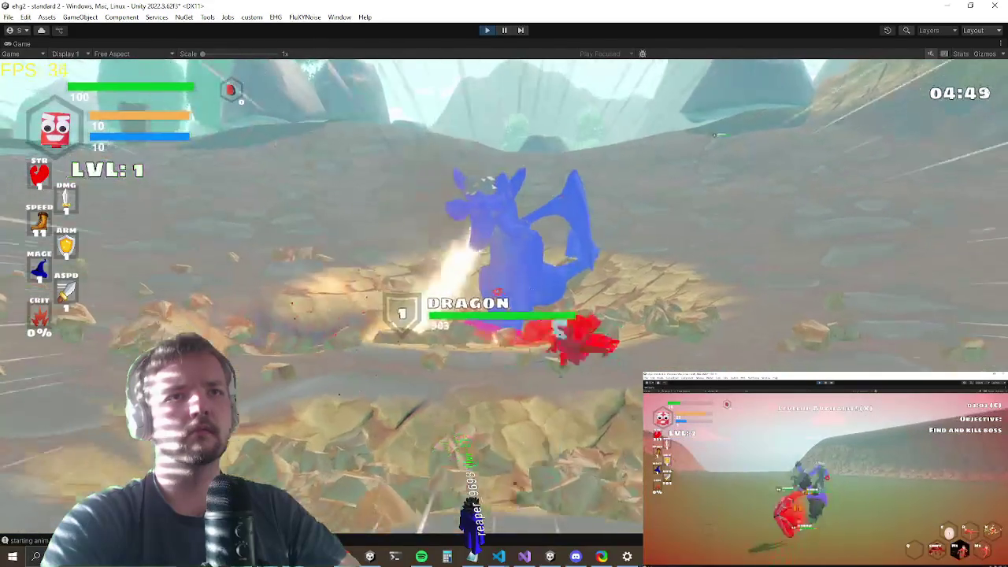
pyautogui.hotkey('shift', 'space')
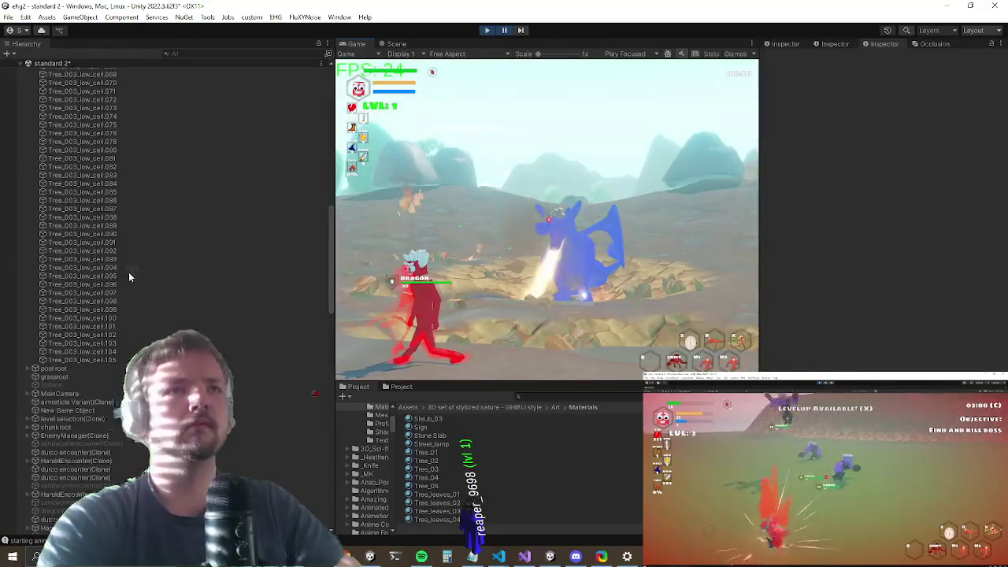
pyautogui.click(396, 43)
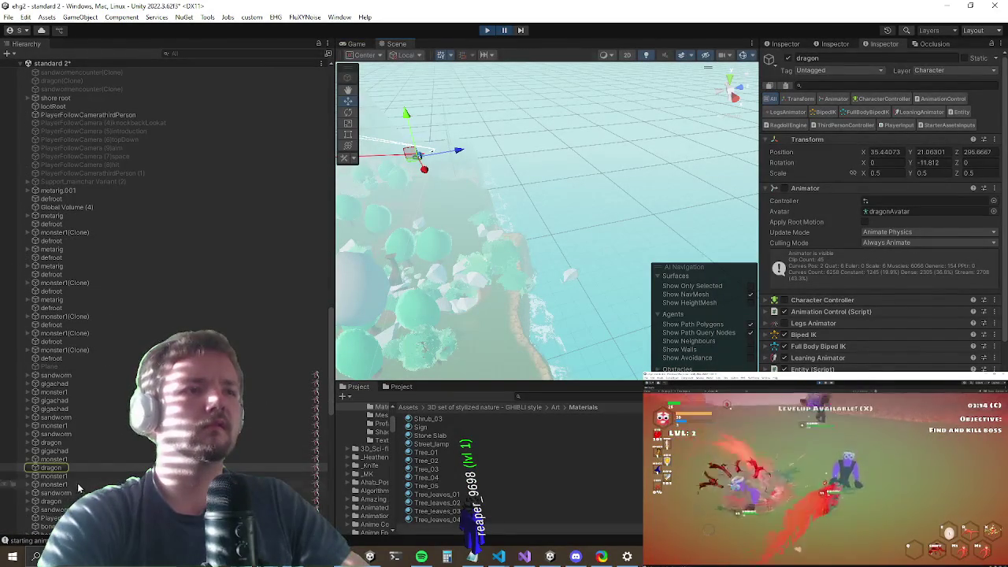